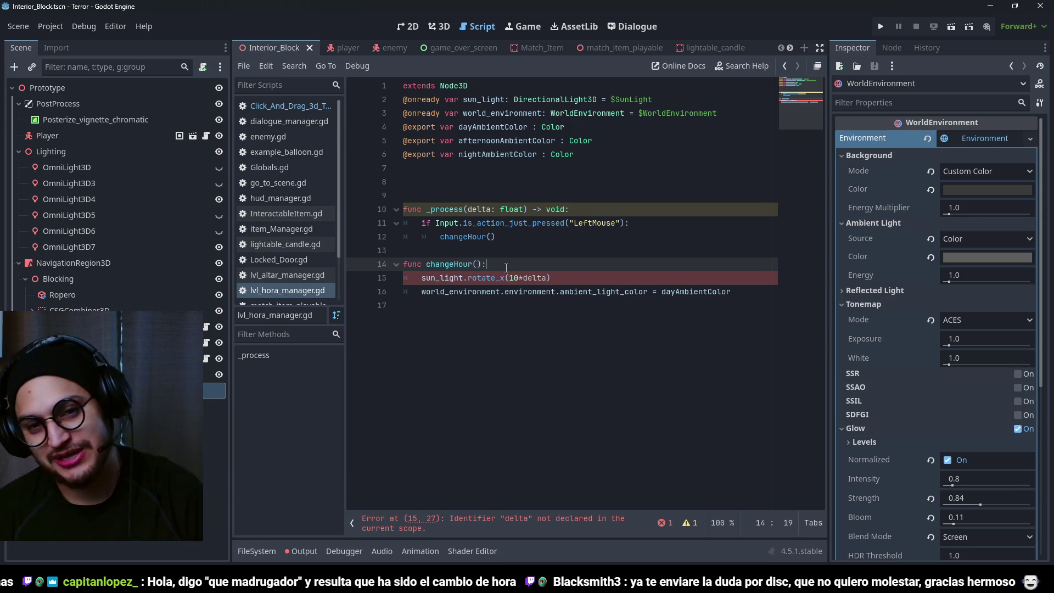
# - Insert a 'func changeEnvironment():' header above the sun rotation and ambient colour lines, emptying changeHour()
pyautogui.click(615, 182)
pyautogui.click(511, 266)
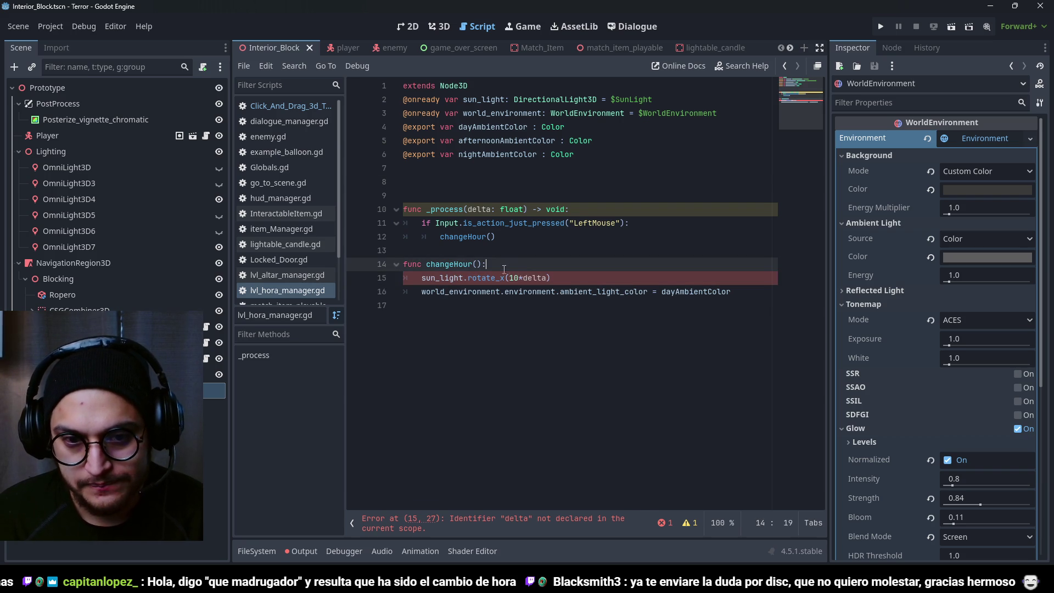
pyautogui.click(553, 237)
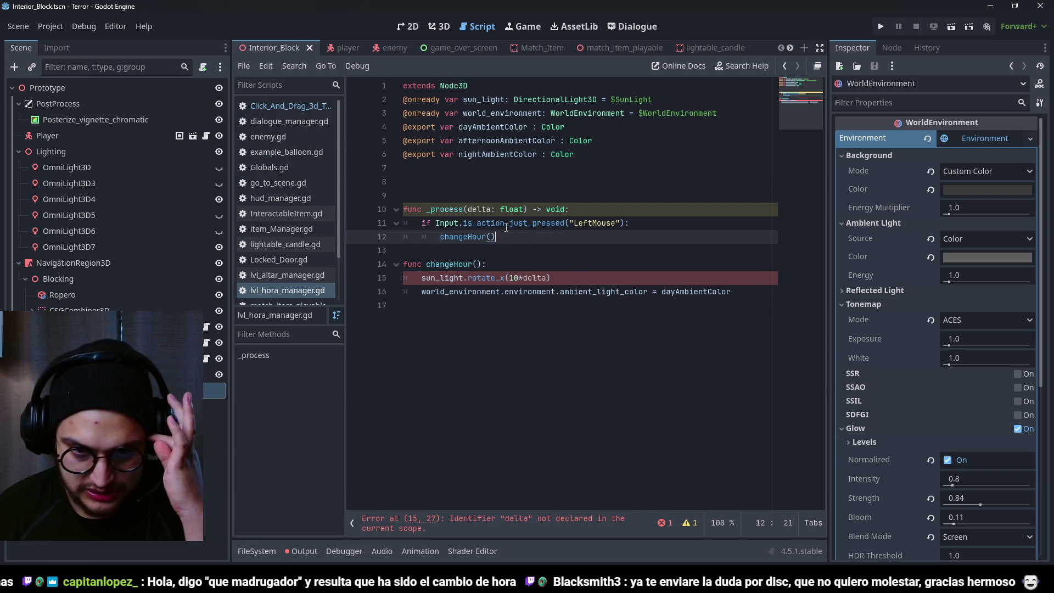
pyautogui.moveTo(506, 226)
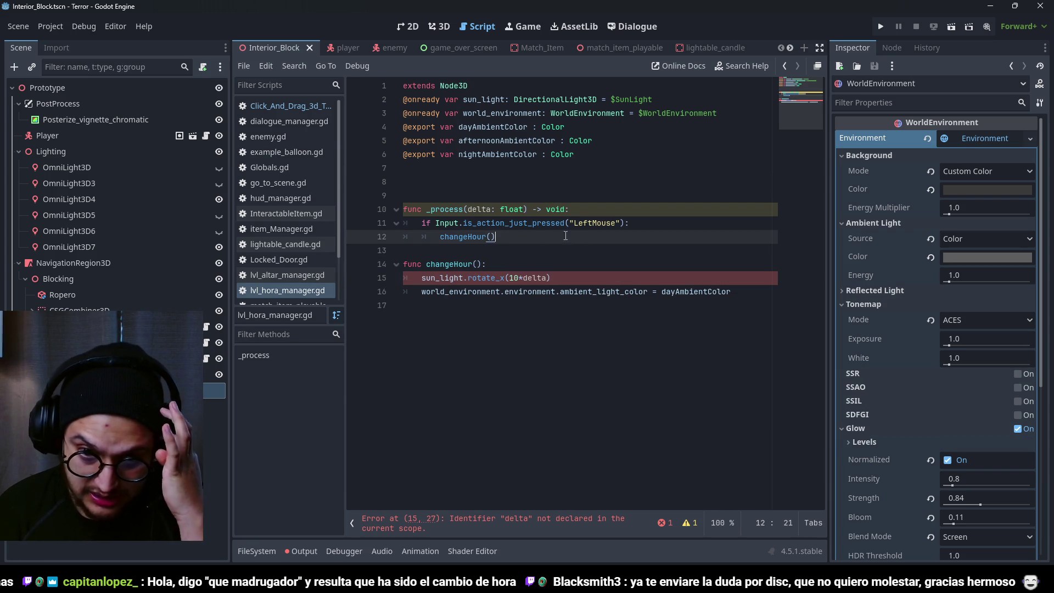
pyautogui.click(510, 264)
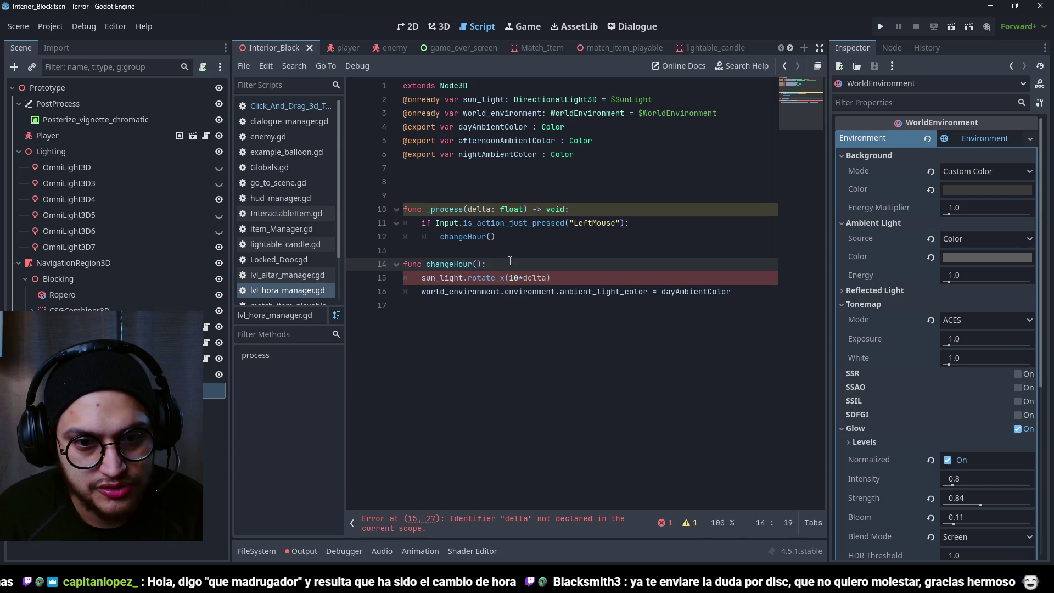
pyautogui.press('Return')
pyautogui.press('BackSpace')
pyautogui.press('Return')
pyautogui.write('func')
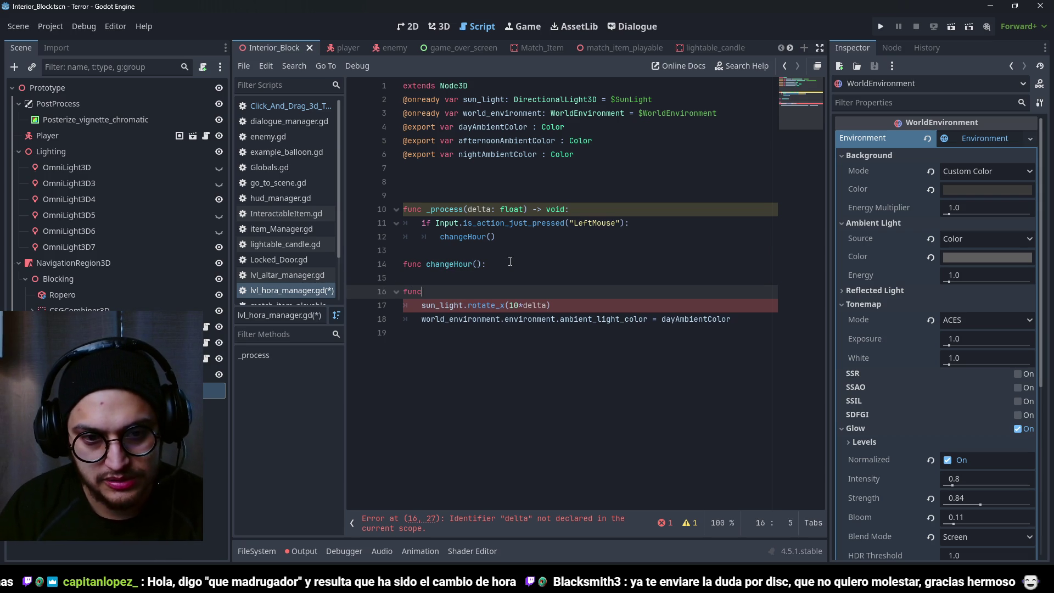
pyautogui.write(' changeEnvironme')
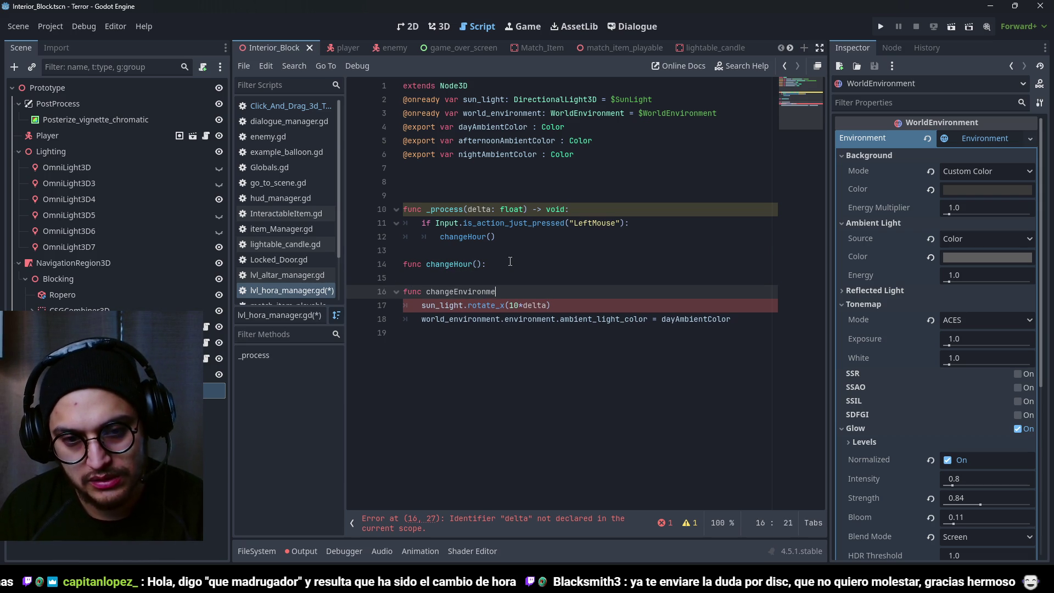
pyautogui.write('nt():')
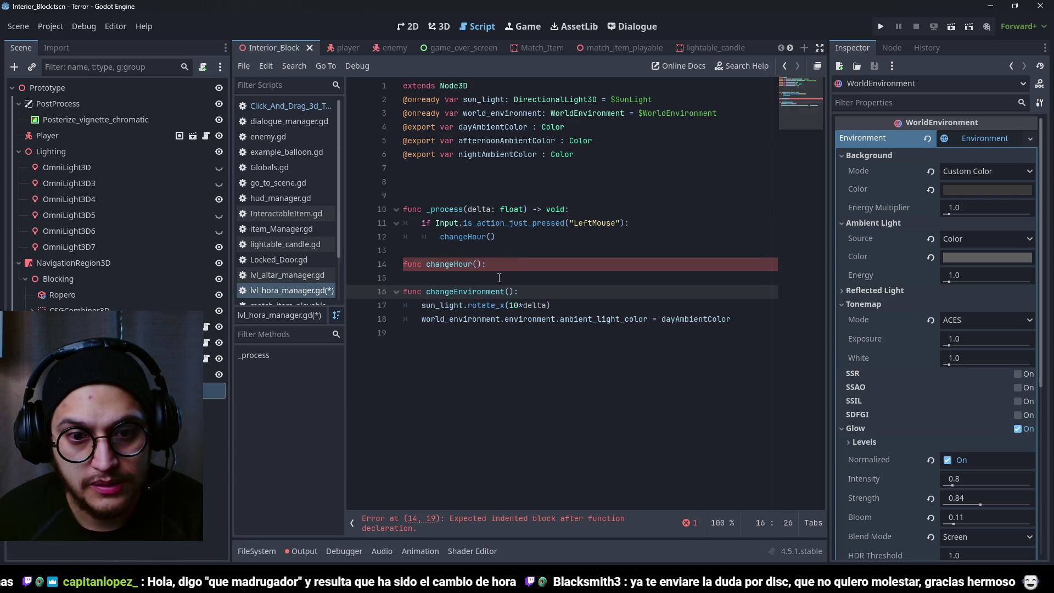
pyautogui.press('Up')
pyautogui.press('Up')
pyautogui.click(579, 160)
pyautogui.press('Return')
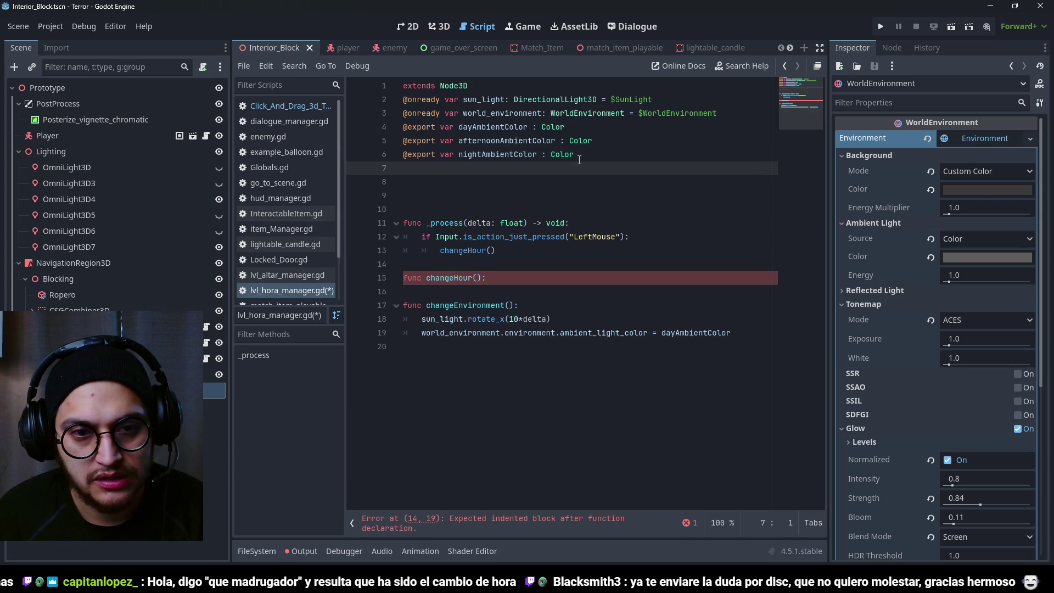
# - Declare 'var currentTime : float' below the exports and pass 1 in the changeHour call
pyautogui.write('@ex')
pyautogui.press('BackSpace')
pyautogui.press('BackSpace')
pyautogui.press('BackSpace')
pyautogui.write('var currentTime ')
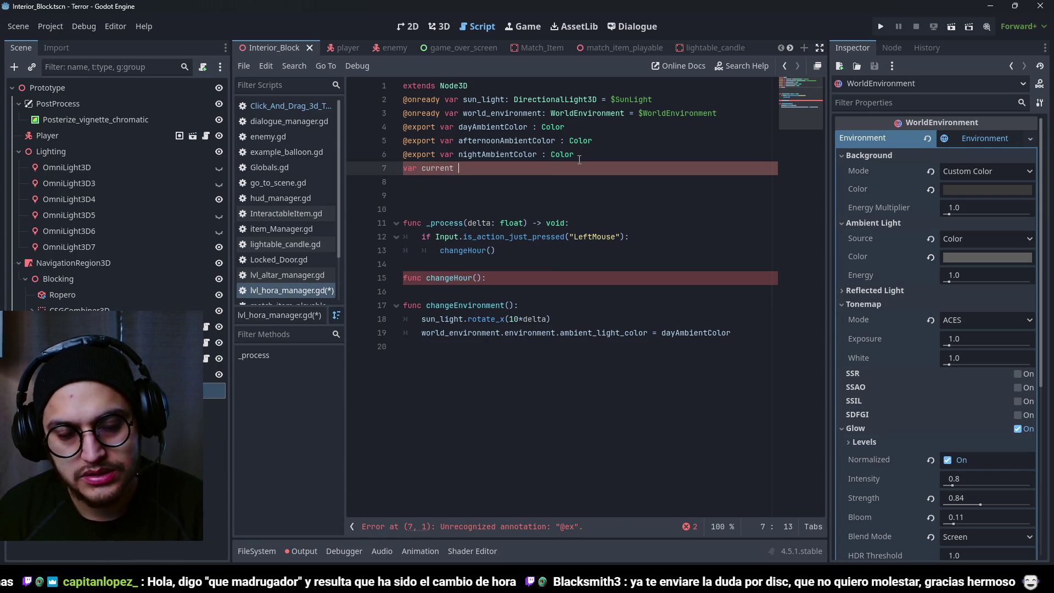
pyautogui.write(': float')
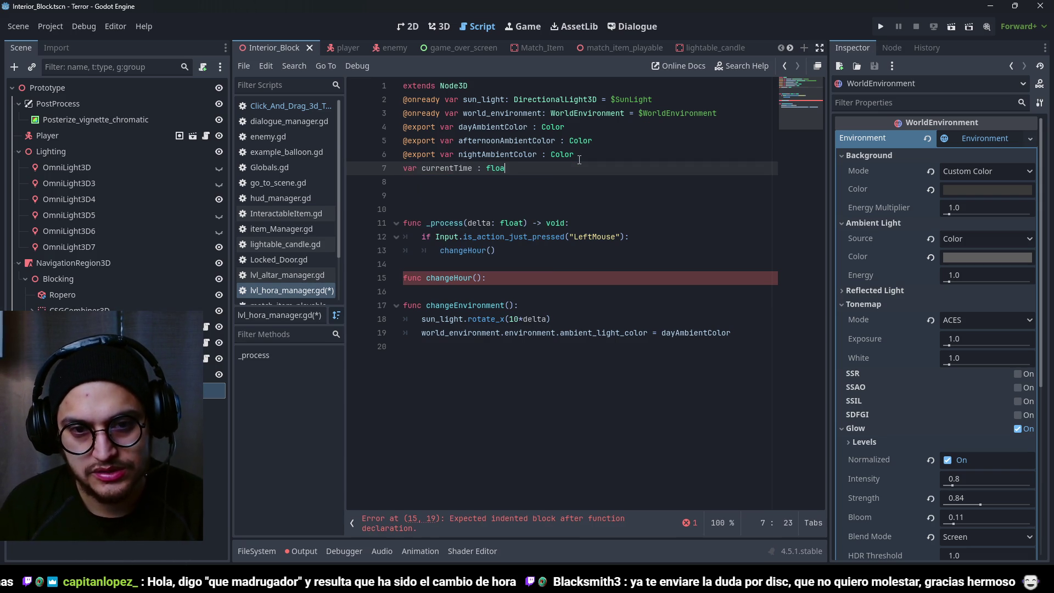
pyautogui.click(465, 186)
pyautogui.click(478, 277)
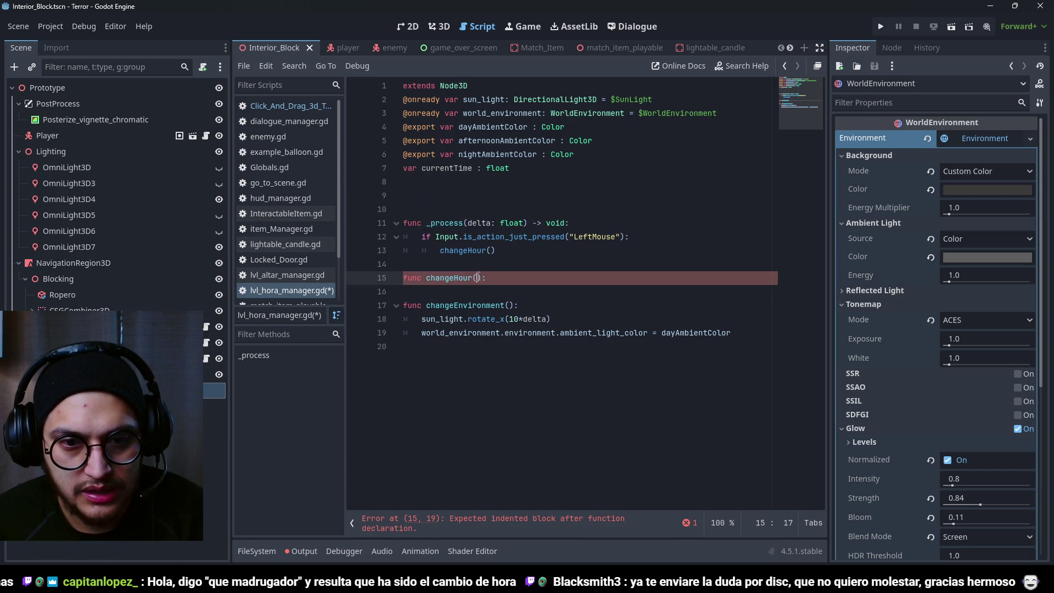
pyautogui.write('1')
pyautogui.click(493, 251)
pyautogui.write('1')
# - Start 'currentTime+=' in changeHour's body, rename its parameter to value, and save
pyautogui.click(474, 291)
pyautogui.press('Tab')
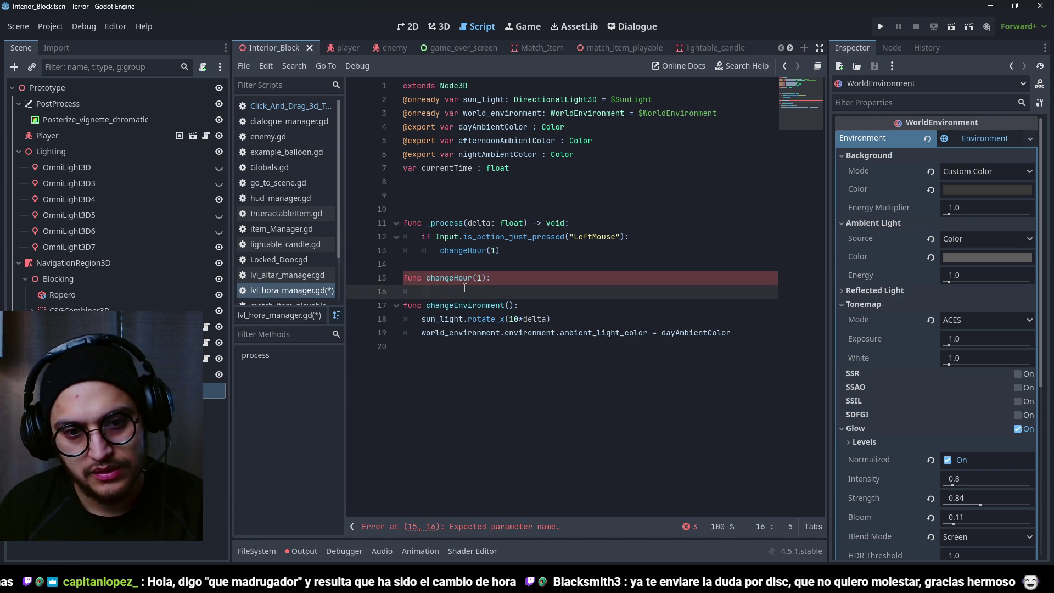
pyautogui.write('currentT')
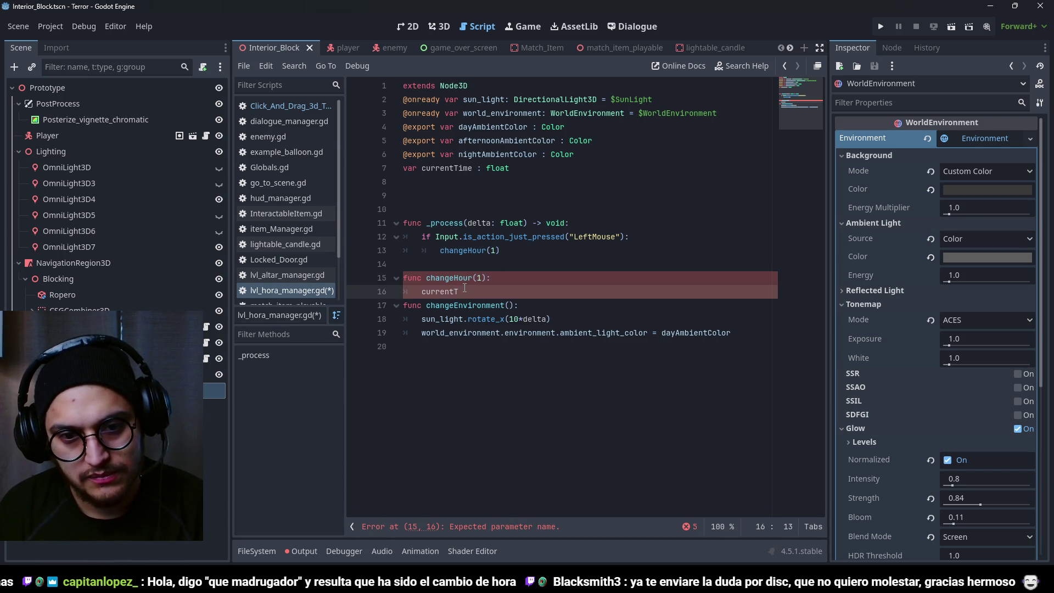
pyautogui.write('ime')
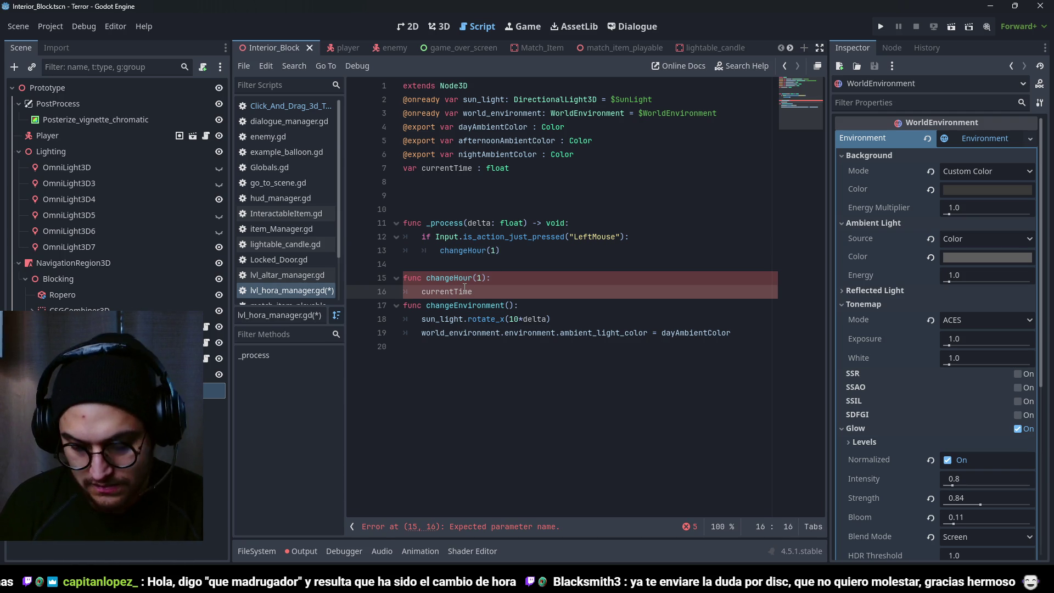
pyautogui.write('+=')
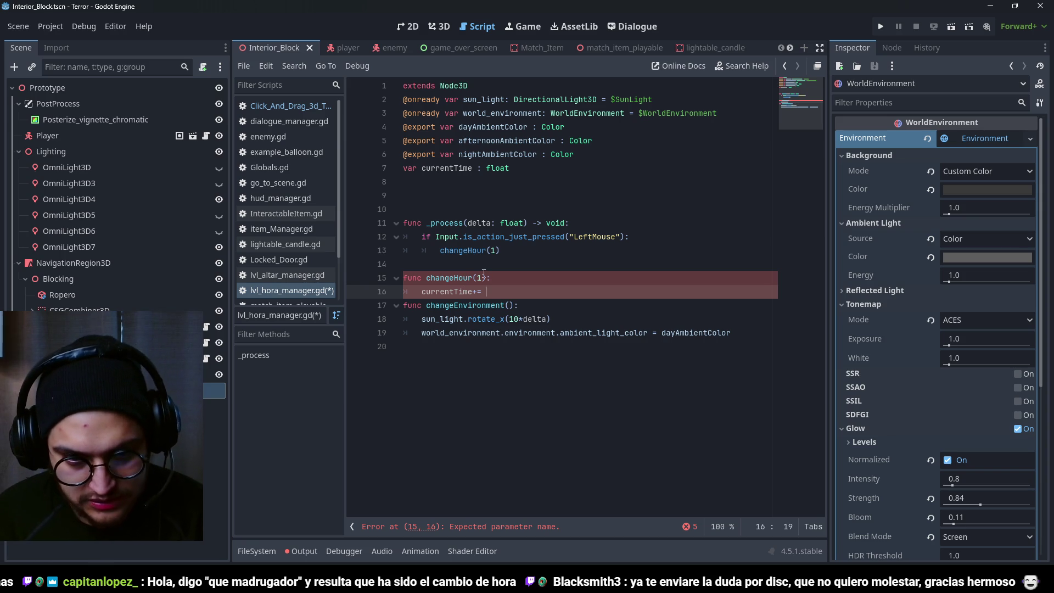
pyautogui.click(475, 275)
pyautogui.press('BackSpace')
pyautogui.write('value')
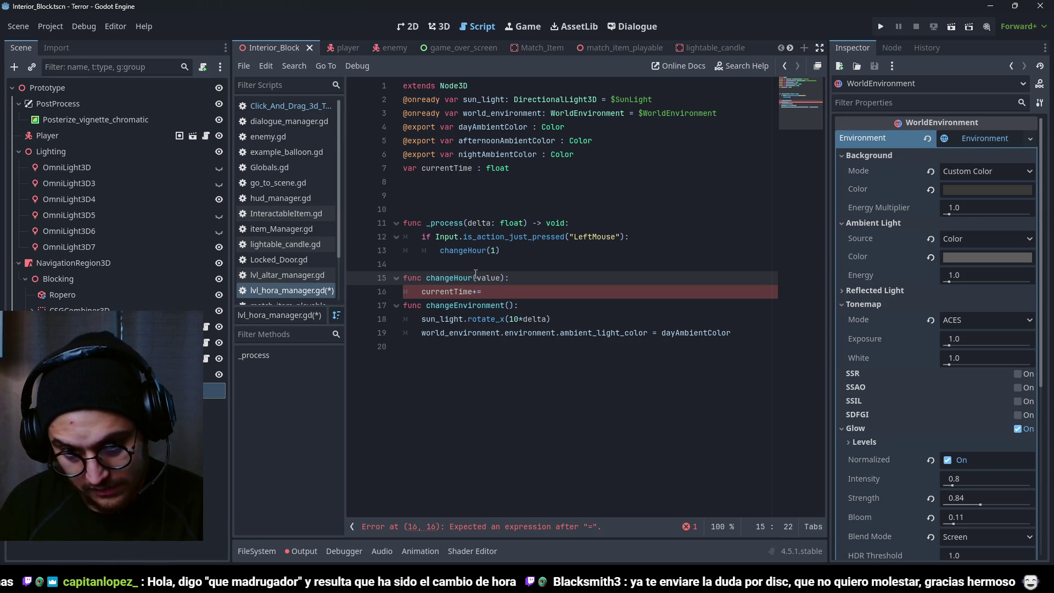
pyautogui.click(490, 252)
pyautogui.hotkey('ctrl', 's')
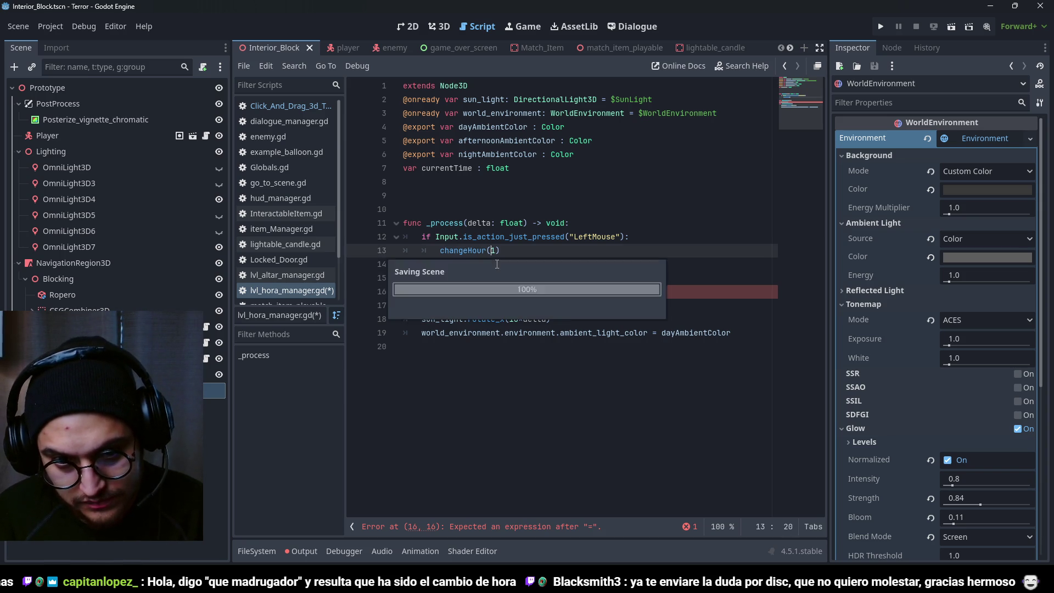
pyautogui.click(480, 292)
# - Finish 'currentTime+= value', rename the _process parameter to _delta, make the sun rotate_x(1), and save
pyautogui.write('value')
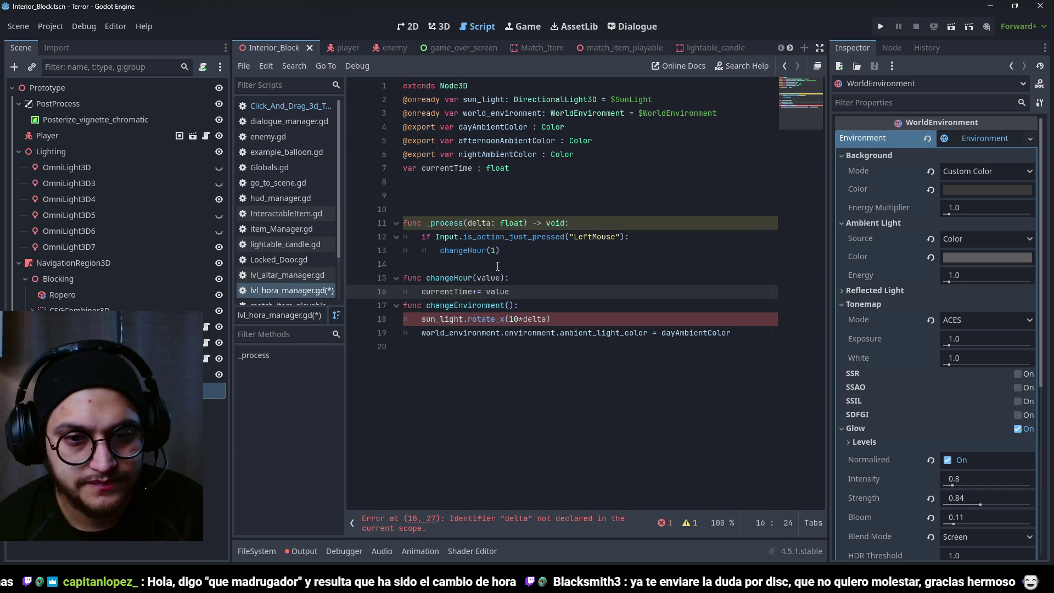
pyautogui.click(470, 222)
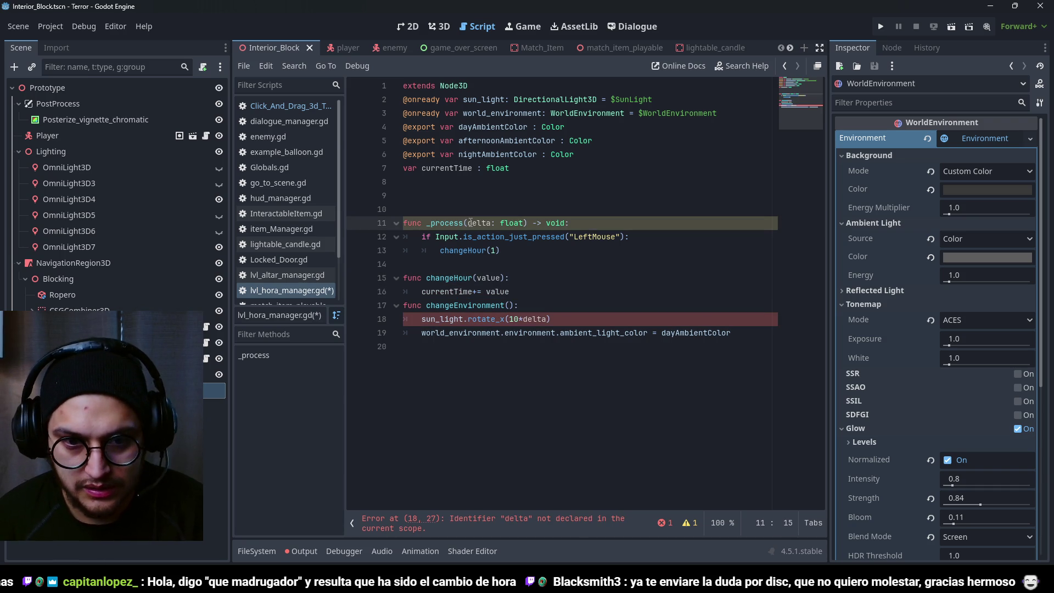
pyautogui.write(')_')
pyautogui.doubleClick(533, 324)
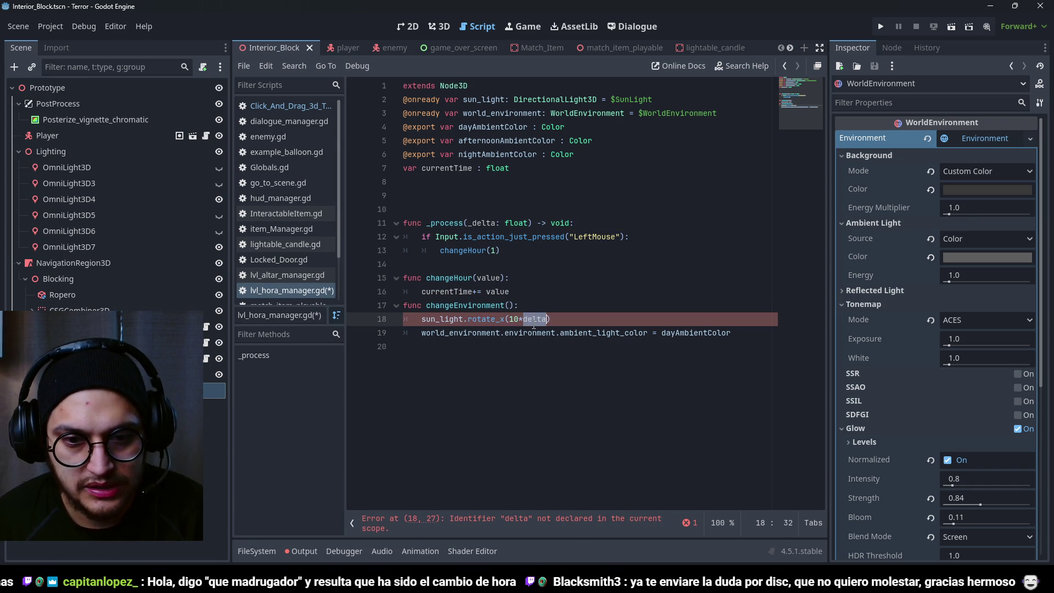
pyautogui.press('BackSpace')
pyautogui.press('BackSpace')
pyautogui.press('BackSpace')
pyautogui.hotkey('ctrl', 's')
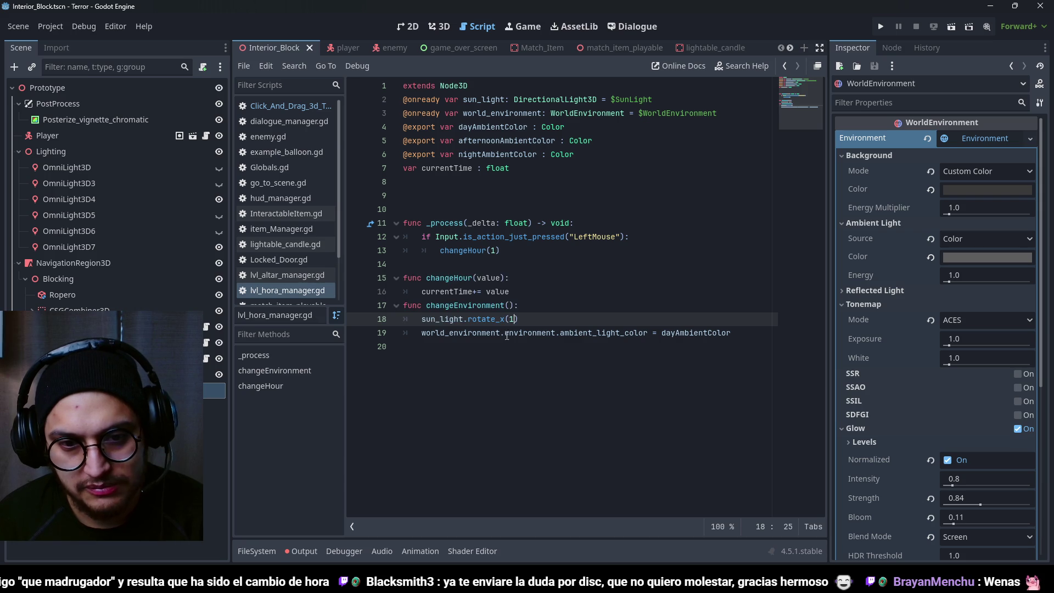
# - Review the changeHour call, its value parameter and every currentTime use, then open a line after changeHour
pyautogui.click(504, 302)
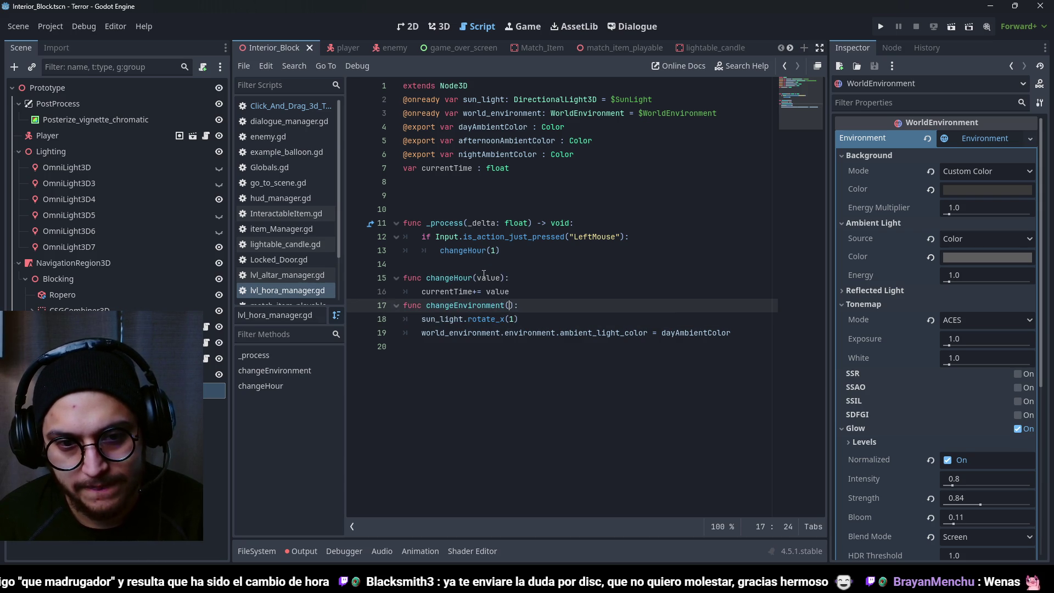
pyautogui.doubleClick(461, 251)
pyautogui.doubleClick(490, 278)
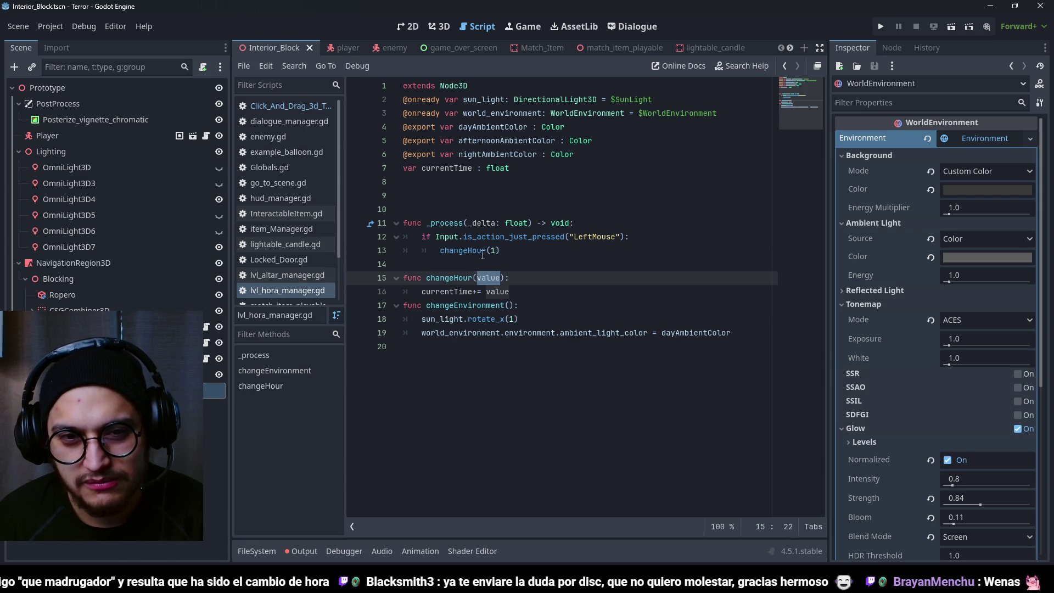
pyautogui.doubleClick(440, 167)
pyautogui.click(485, 250)
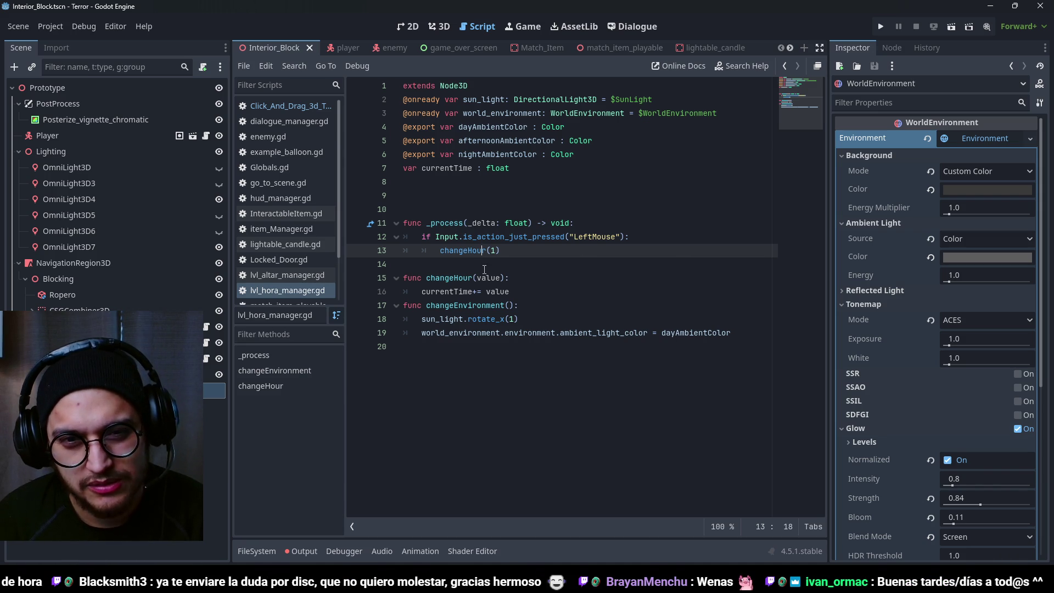
pyautogui.click(447, 168)
pyautogui.doubleClick(447, 168)
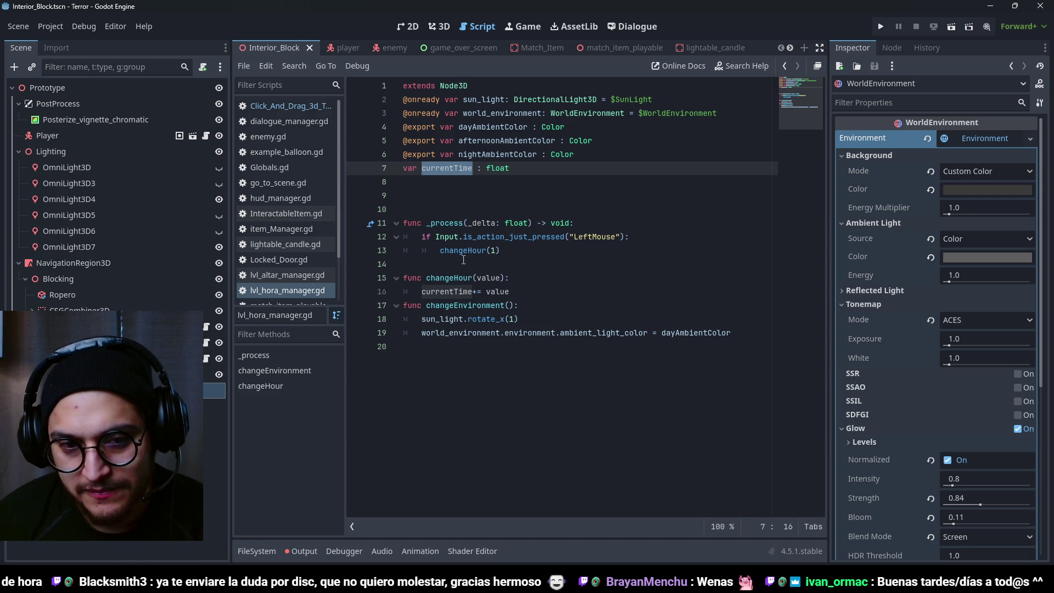
pyautogui.click(446, 264)
pyautogui.click(525, 289)
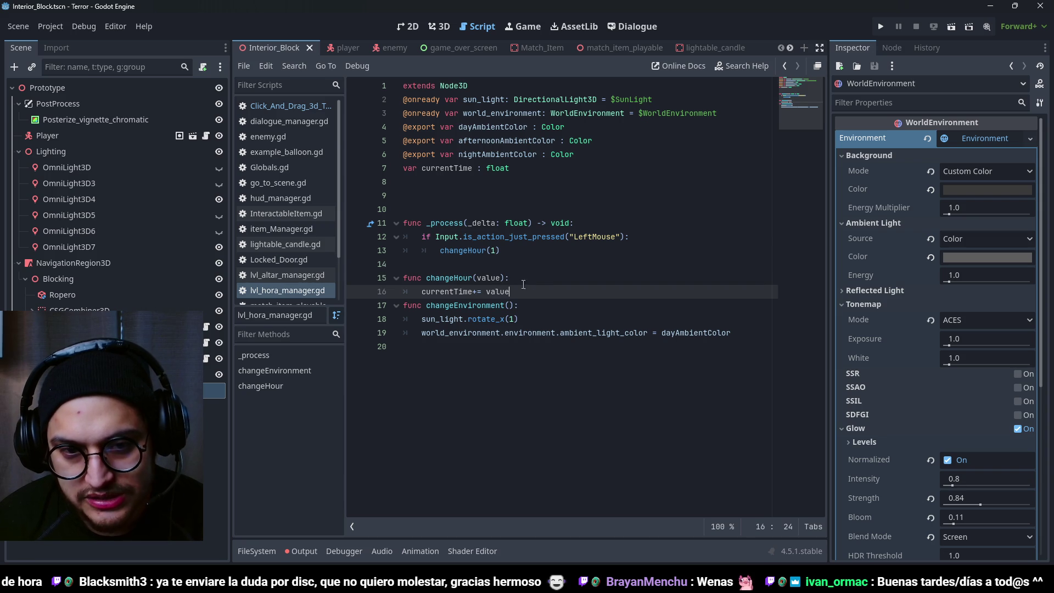
pyautogui.click(448, 264)
pyautogui.click(511, 291)
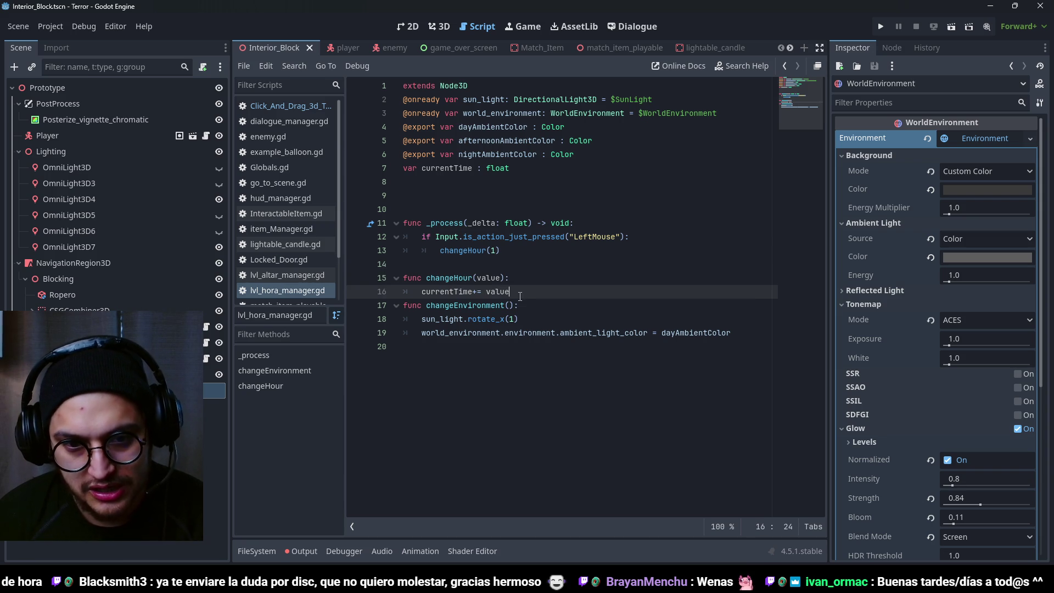
pyautogui.press('Return')
# - Add an empty _physics_process(delta: float) function via autocomplete and start a 'var' line below currentTime
pyautogui.press('BackSpace')
pyautogui.press('Return')
pyautogui.write('func ')
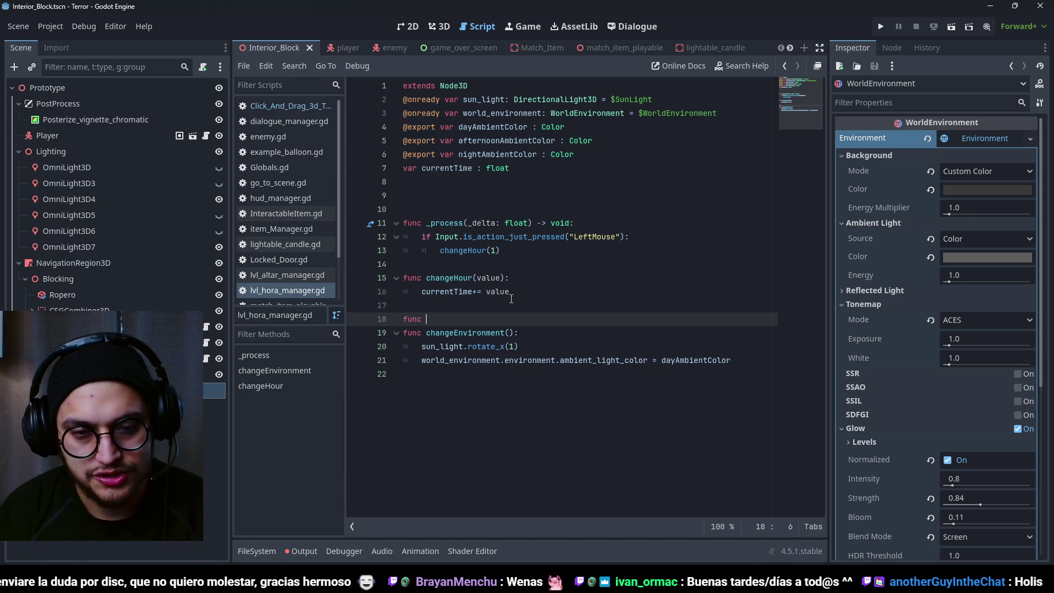
pyautogui.write('_ph')
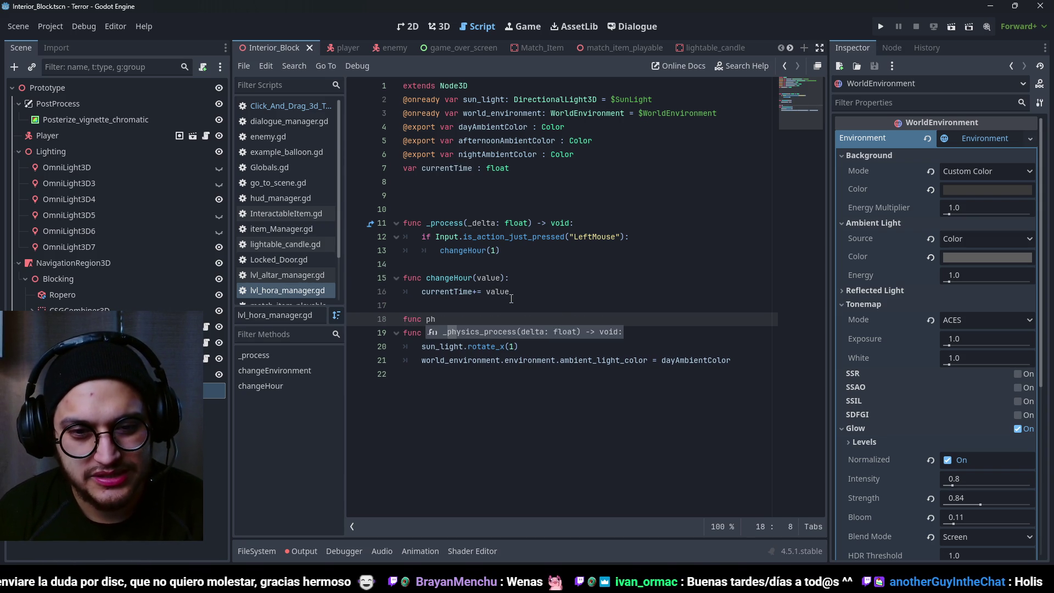
pyautogui.press('Return')
pyautogui.press('Return')
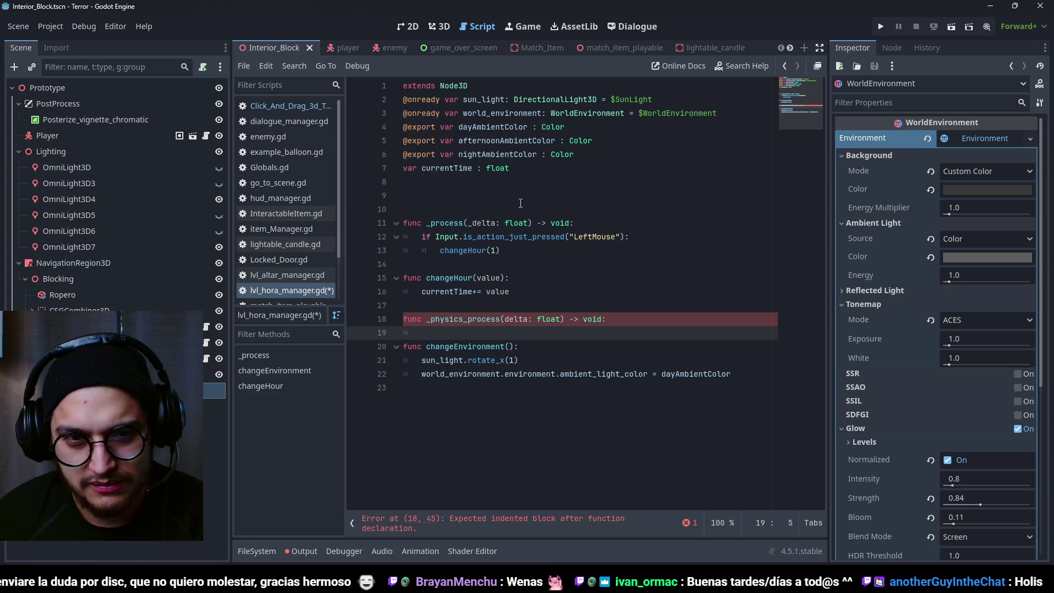
pyautogui.click(501, 185)
pyautogui.write('var')
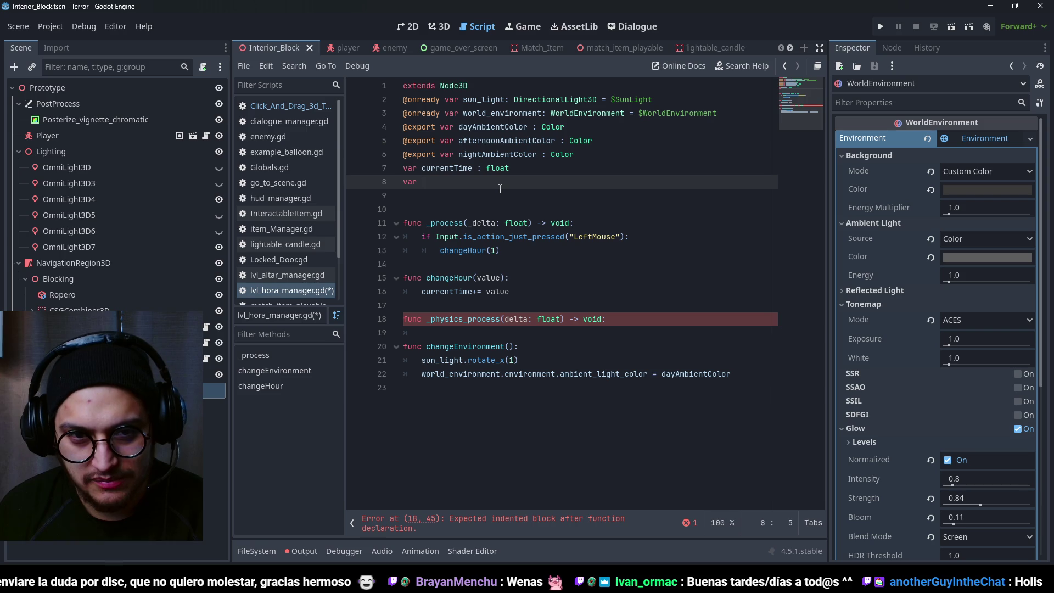
# - Rewrite the var line as 'enum DAYTIME{' with the values DAY, AFTERNOON and NIGHT
pyautogui.write('DAYTI')
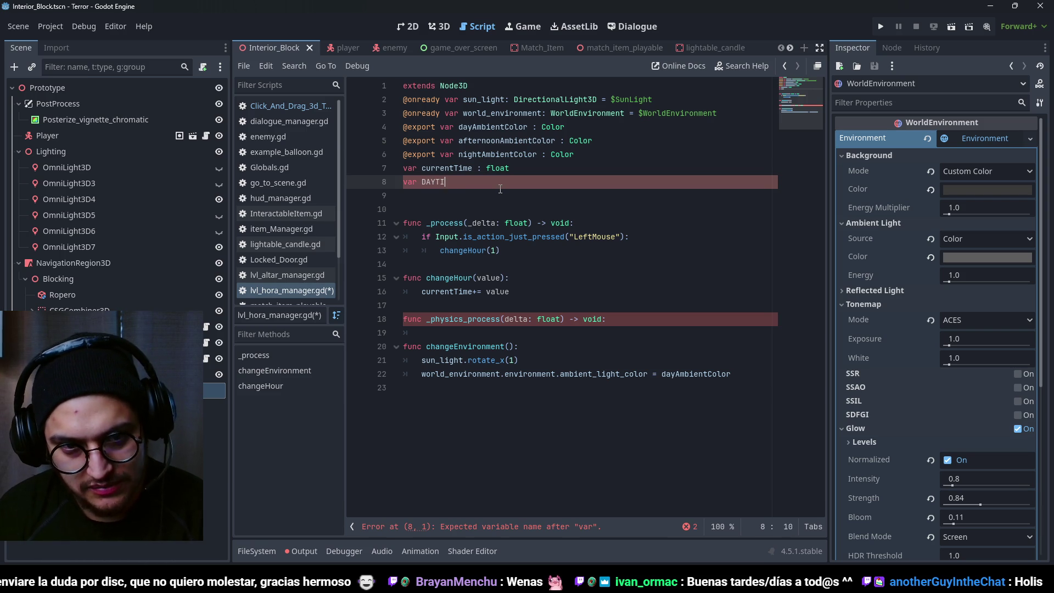
pyautogui.write('ME')
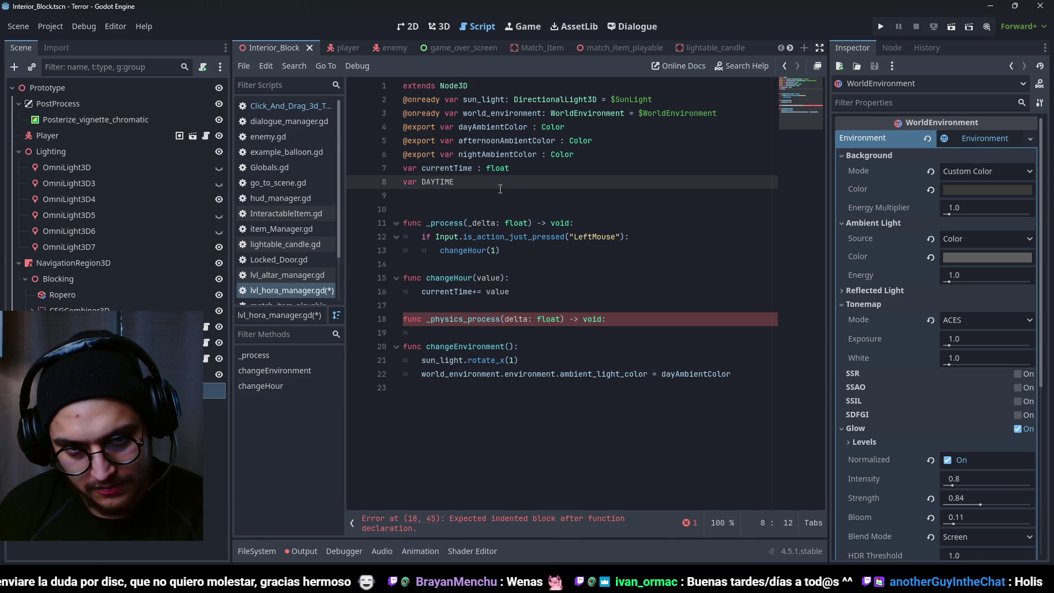
pyautogui.press('BackSpace')
pyautogui.press('BackSpace')
pyautogui.press('BackSpace')
pyautogui.write('enum DAYTIME')
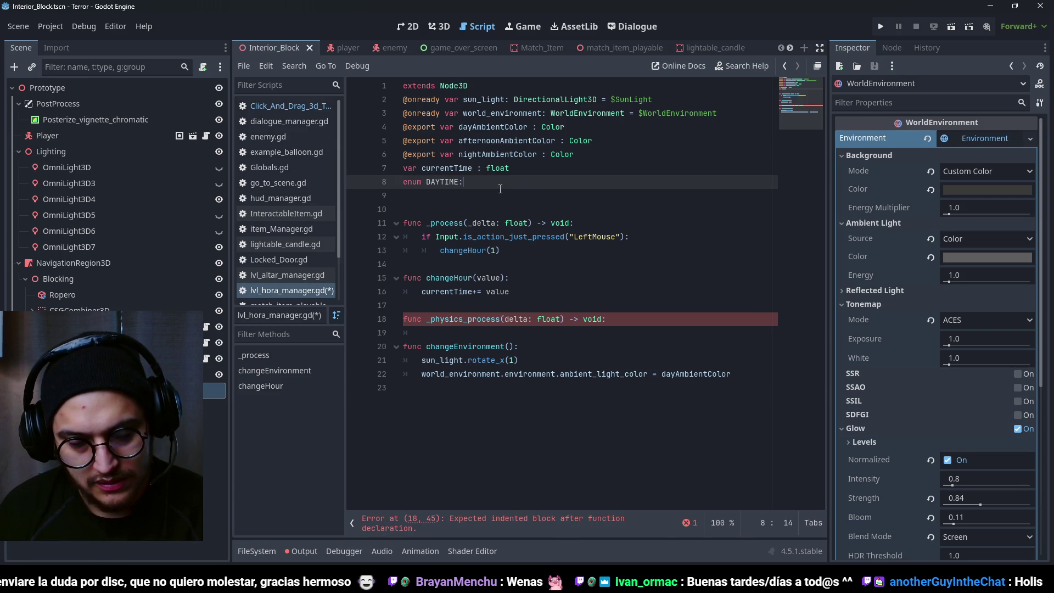
pyautogui.press('BackSpace')
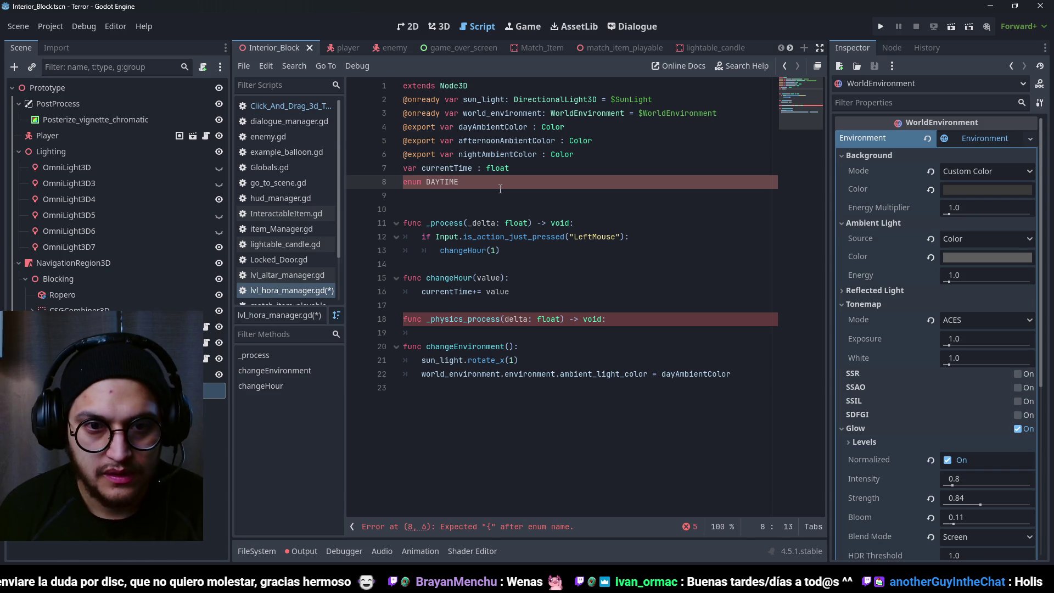
pyautogui.write('{')
pyautogui.press('Return')
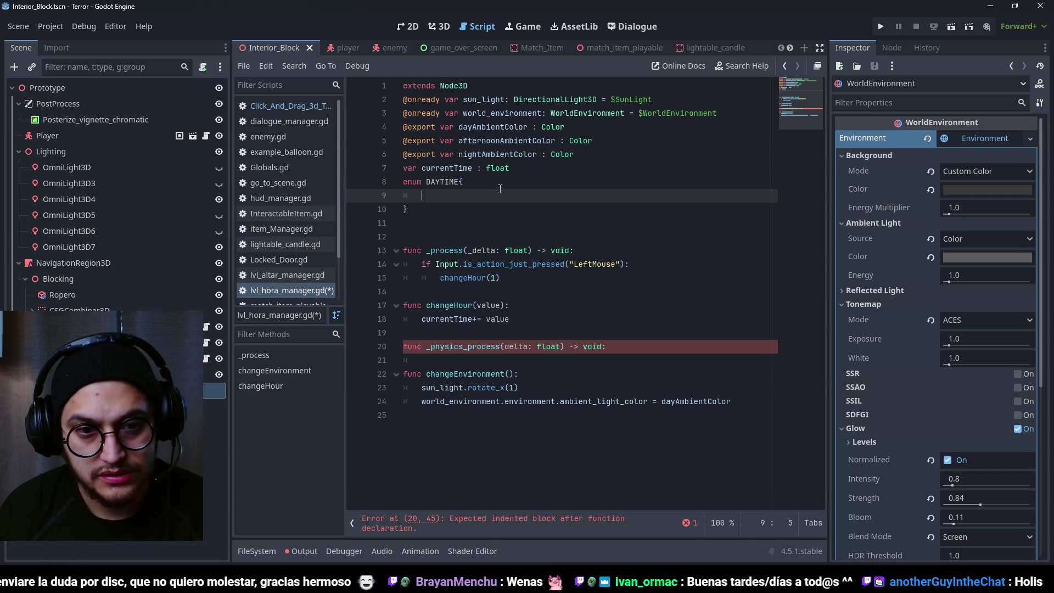
pyautogui.write('DAY,')
pyautogui.press('Return')
pyautogui.write('AFTERNOON,')
pyautogui.press('Return')
pyautogui.write('NIGHJT')
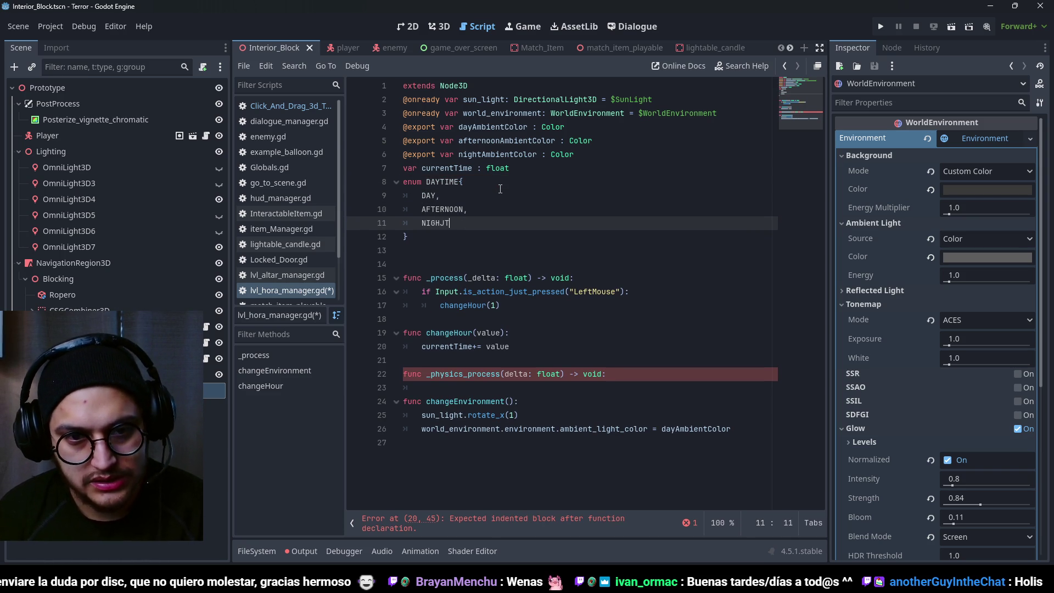
pyautogui.press('BackSpace')
pyautogui.write('Y')
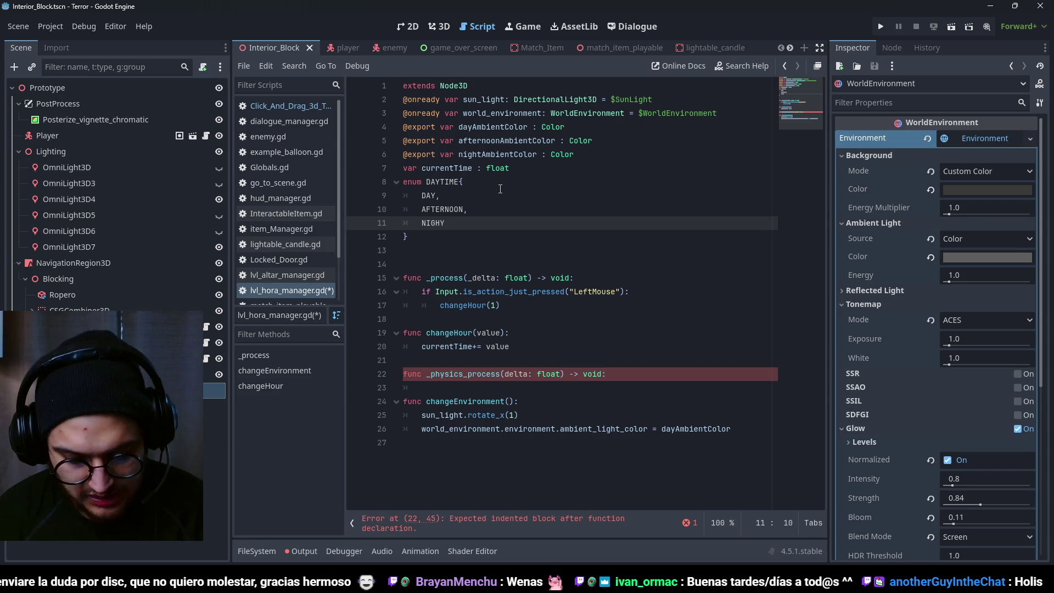
pyautogui.press('BackSpace')
pyautogui.write('T')
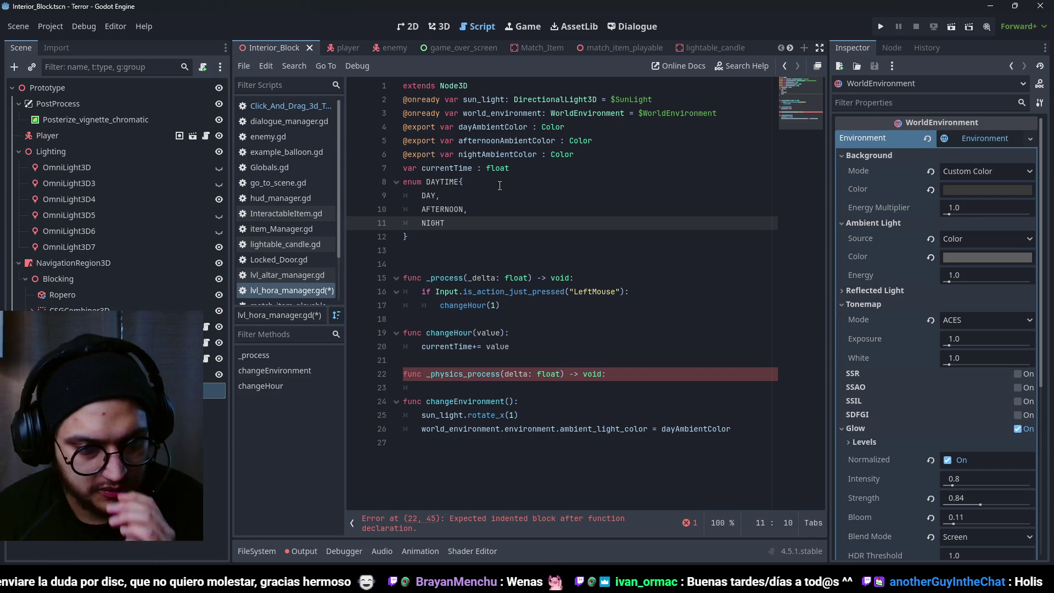
# - Start the declaration 'var currentDayTime : DAYTIME =' below the enum
pyautogui.click(414, 251)
pyautogui.write('var curren')
pyautogui.press('BackSpace')
pyautogui.press('BackSpace')
pyautogui.press('BackSpace')
pyautogui.write('rentDAYTI')
pyautogui.press('BackSpace')
pyautogui.press('BackSpace')
pyautogui.press('BackSpace')
pyautogui.write('Dayt')
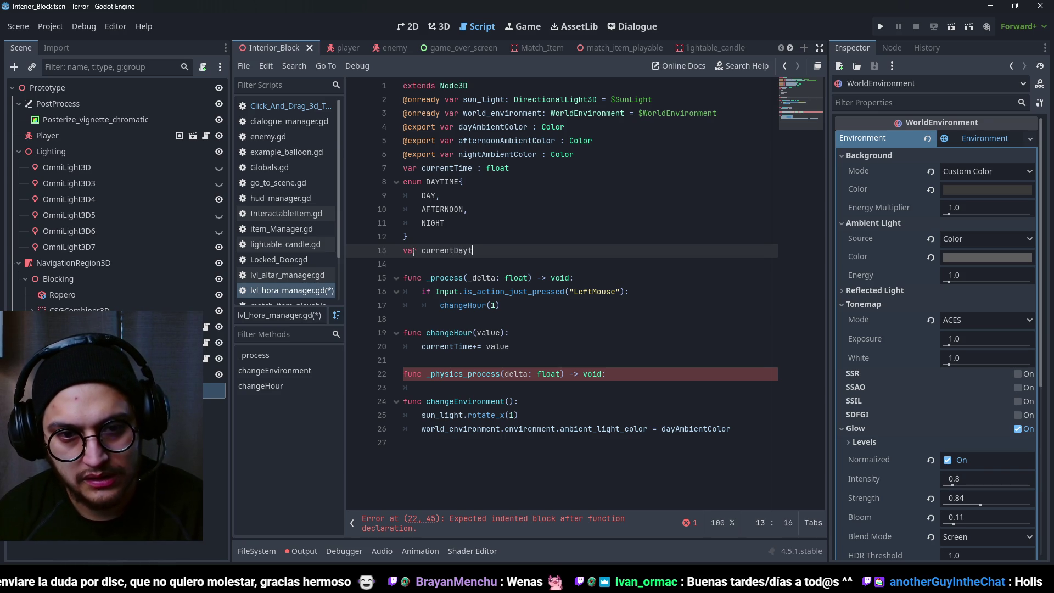
pyautogui.press('BackSpace')
pyautogui.write('Time : DAY')
pyautogui.press('Return')
pyautogui.write('=')
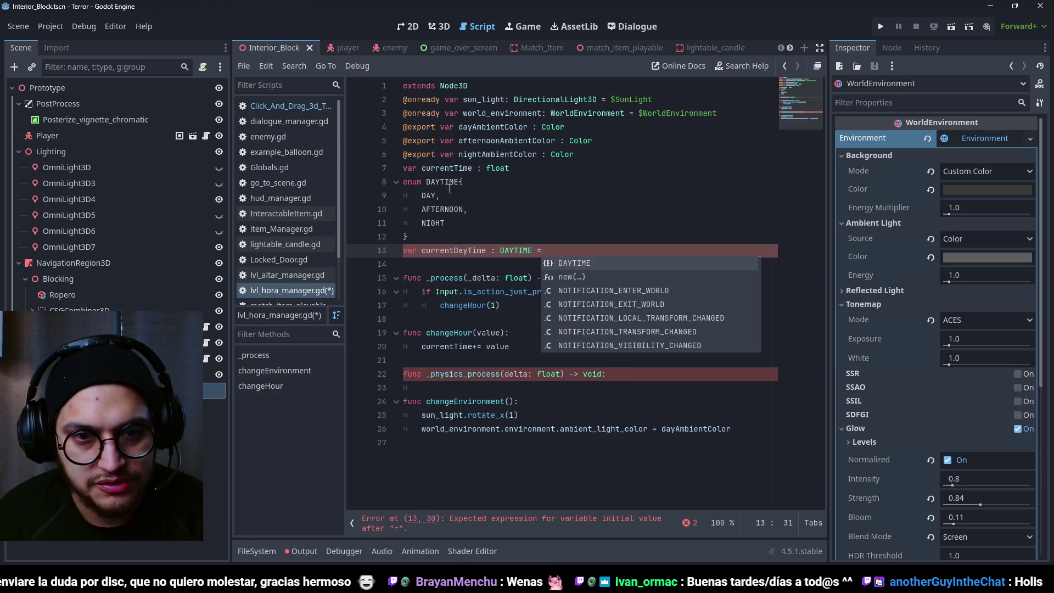
# - Add EARLY_MORNING as the first enum value, replace DAY with MORNING, and save
pyautogui.click(465, 185)
pyautogui.press('Return')
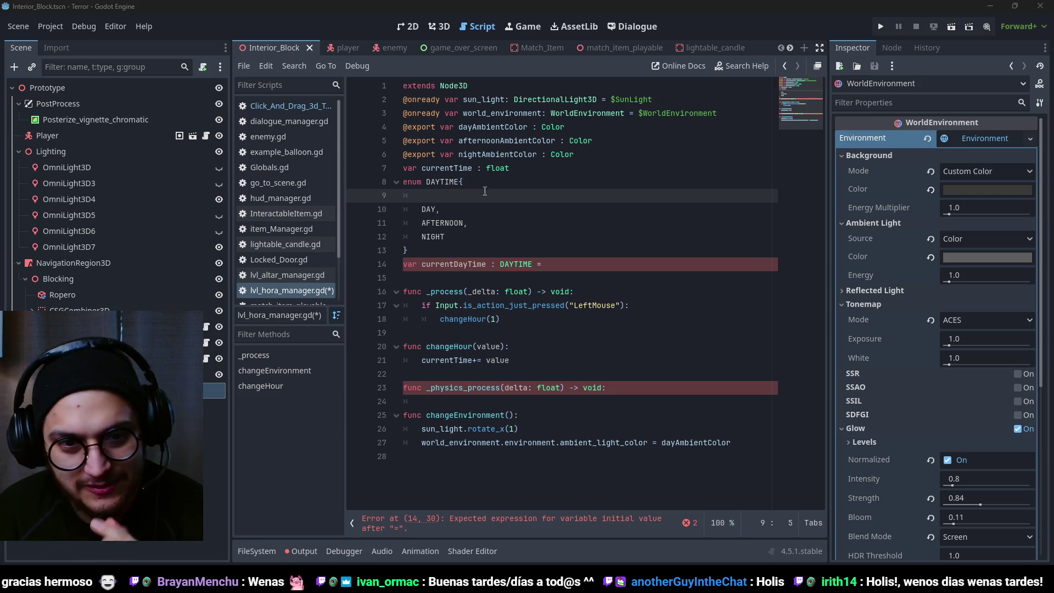
pyautogui.write('e')
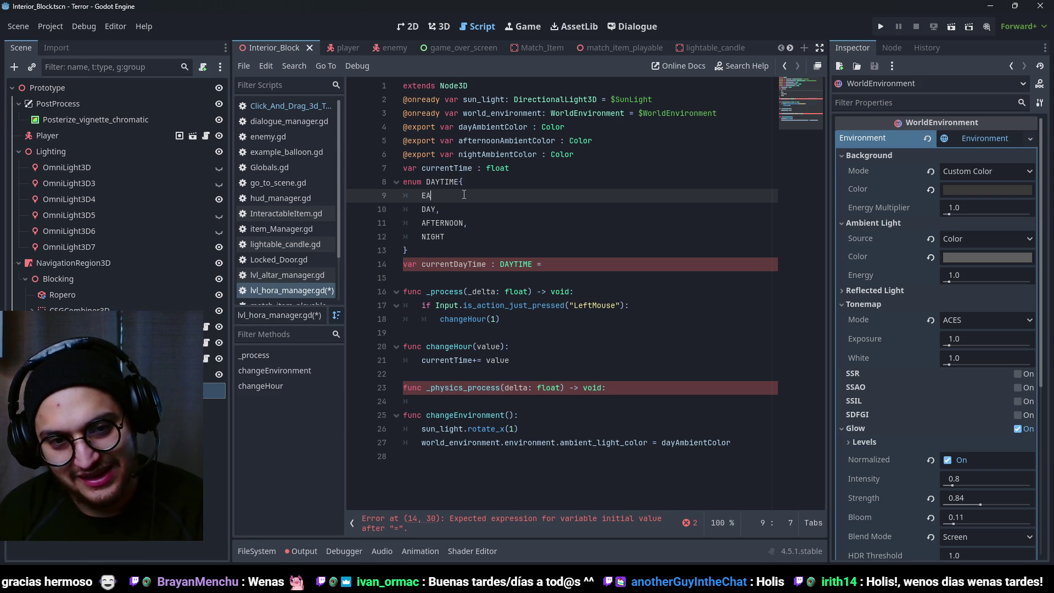
pyautogui.press('BackSpace')
pyautogui.write('EARLY_MORNING')
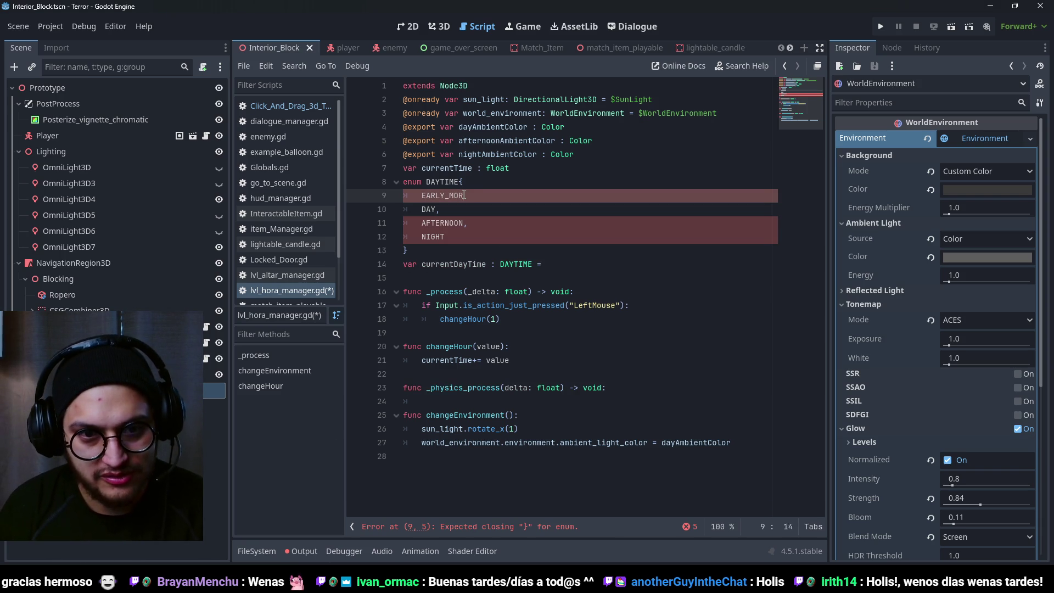
pyautogui.write(',')
pyautogui.doubleClick(430, 209)
pyautogui.write('MORNING')
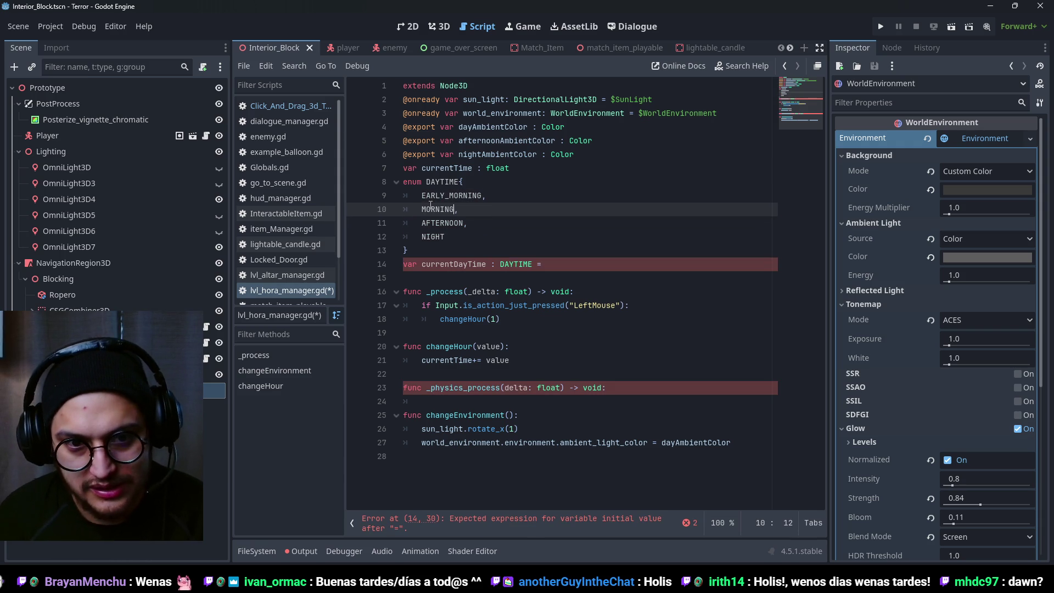
pyautogui.hotkey('ctrl', 's')
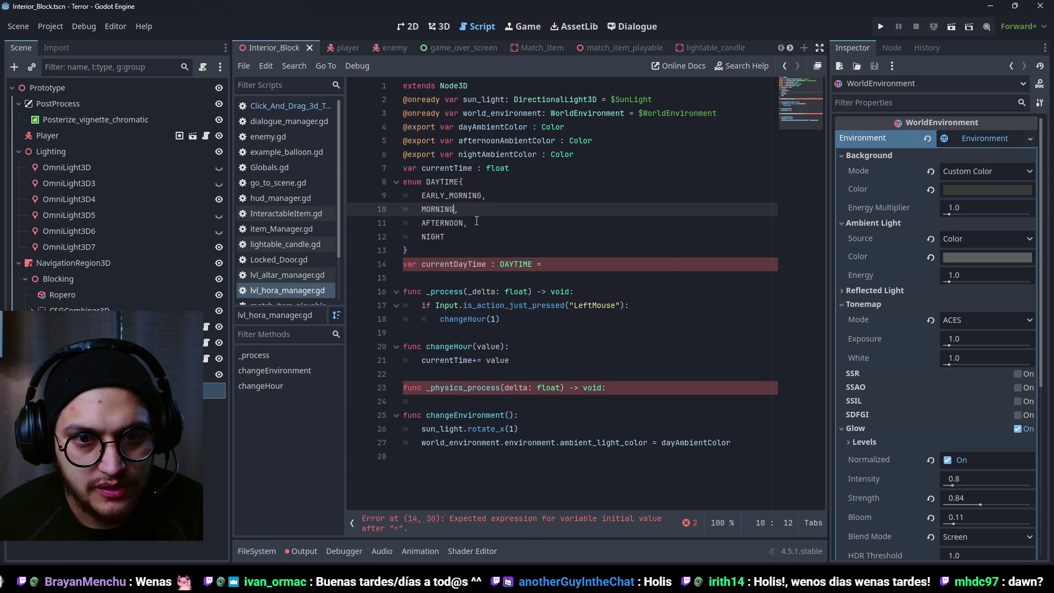
# - Give currentDayTime the default DAYTIME.EARLY_MORNING, save, and open the _physics_process body
pyautogui.doubleClick(451, 196)
pyautogui.hotkey('ctrl', 'c')
pyautogui.click(578, 264)
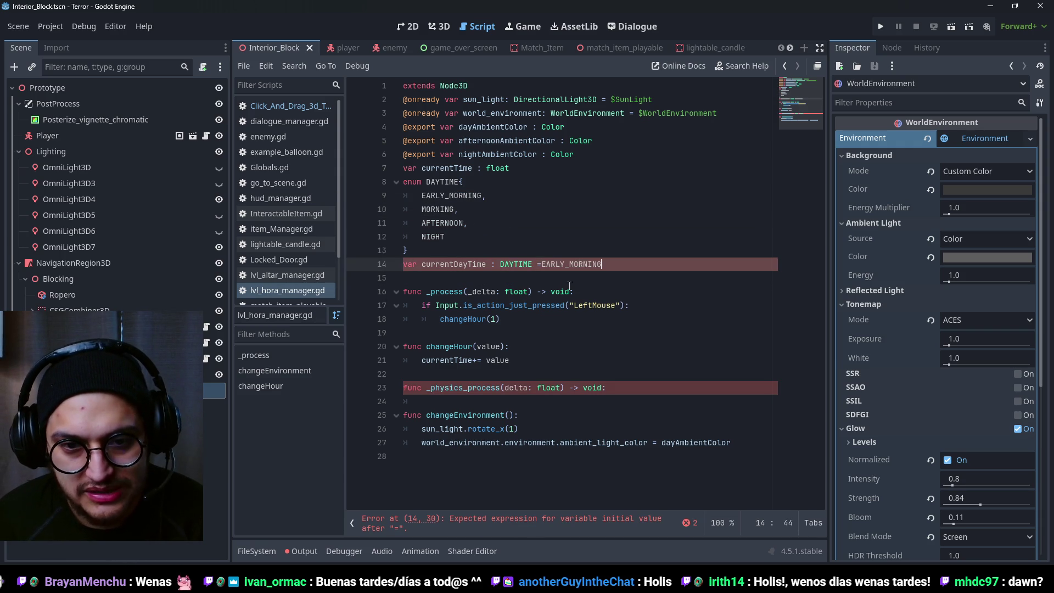
pyautogui.hotkey('ctrl', 'v')
pyautogui.click(542, 265)
pyautogui.write('DAY')
pyautogui.press('Tab')
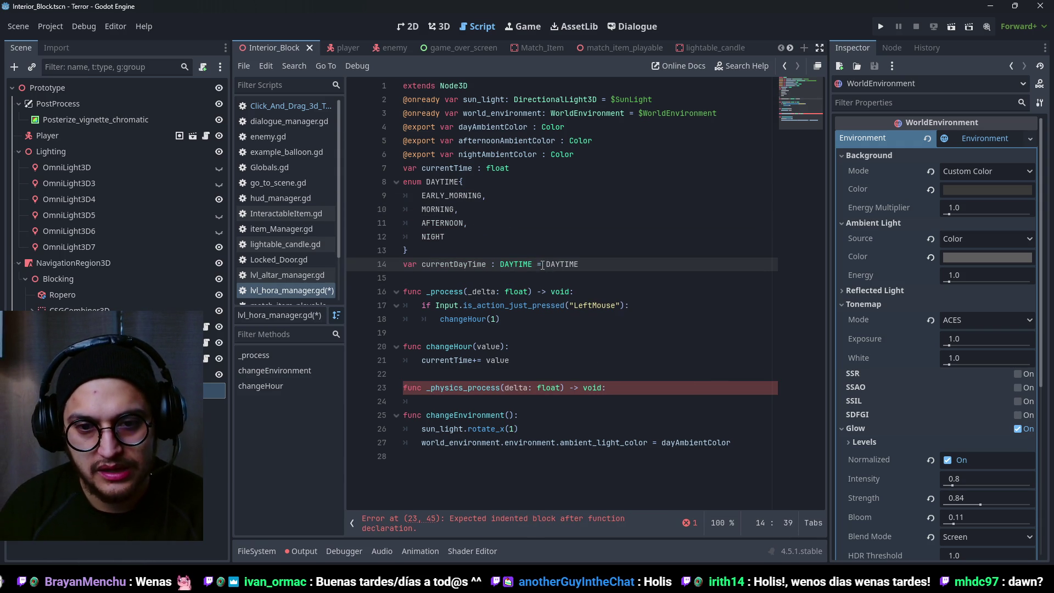
pyautogui.write('.E')
pyautogui.press('Return')
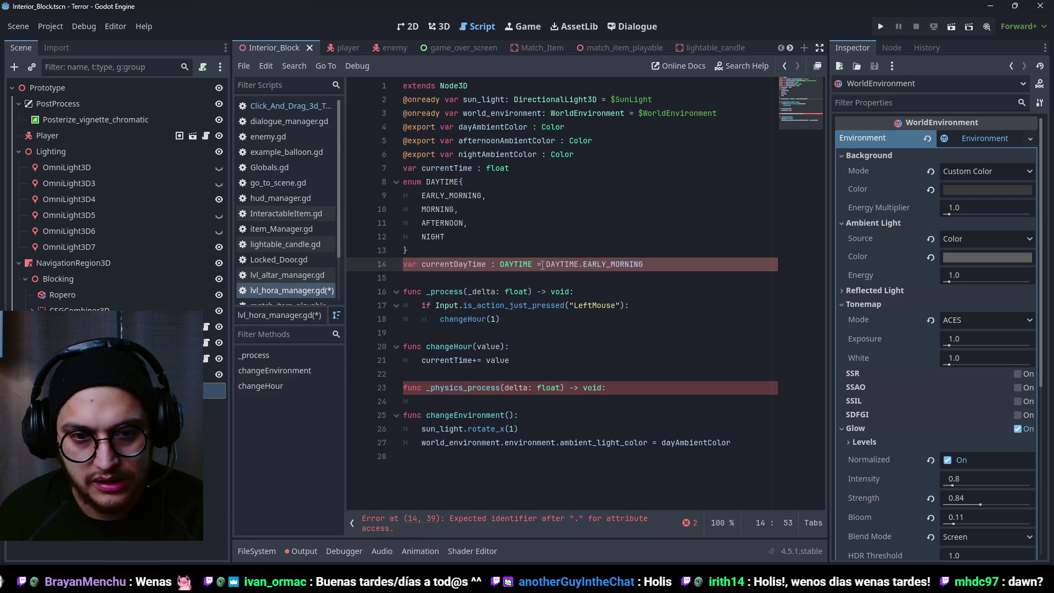
pyautogui.hotkey('ctrl', 's')
pyautogui.click(627, 388)
pyautogui.press('Return')
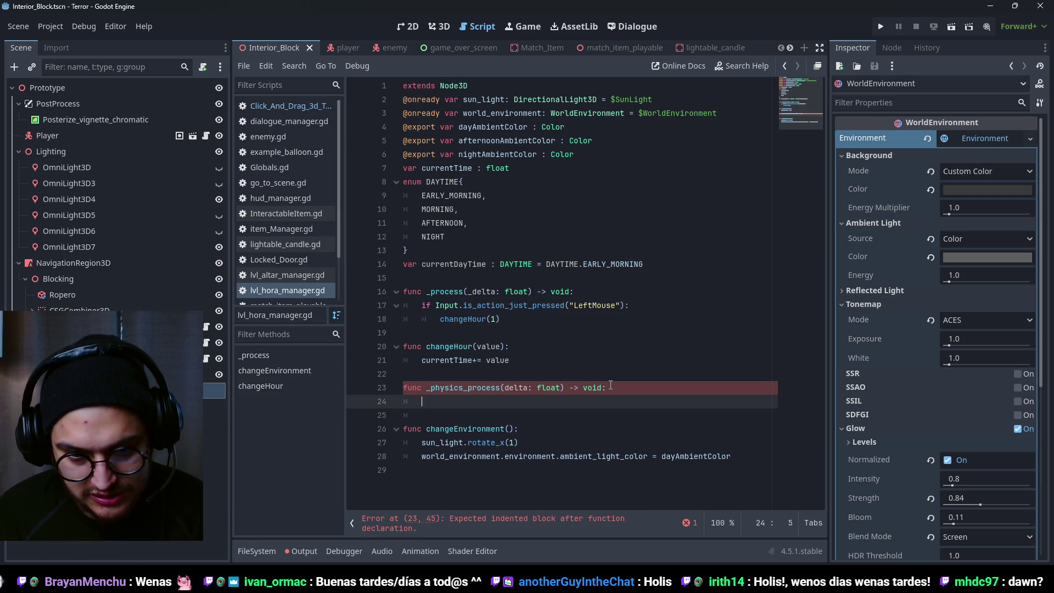
# - Write 'match currentDayTime:' with a DAYTIME.EARLY_MORNING case containing pass
pyautogui.write('match currentD')
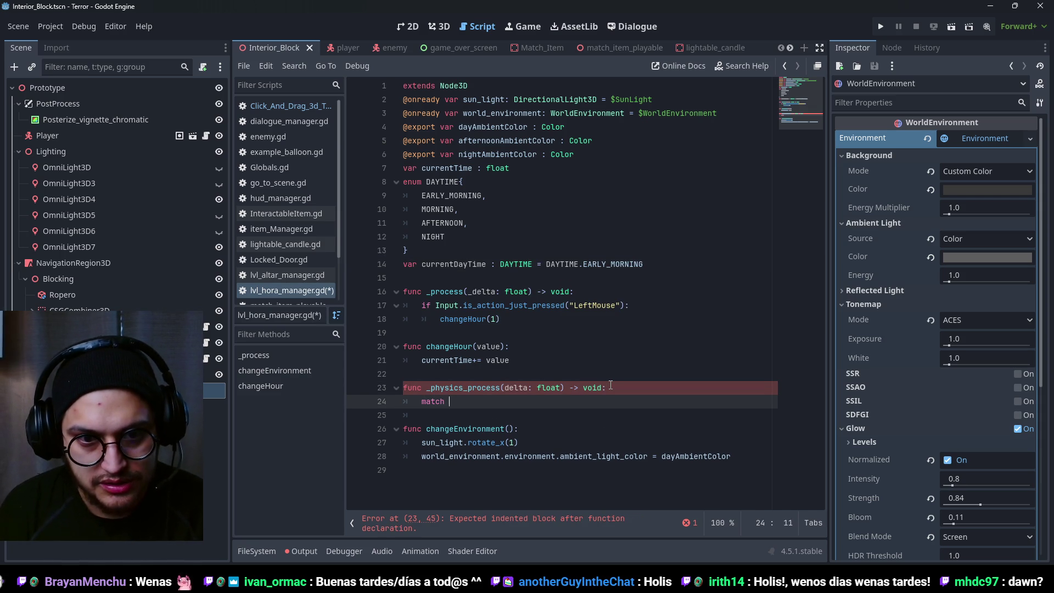
pyautogui.write('ayTime')
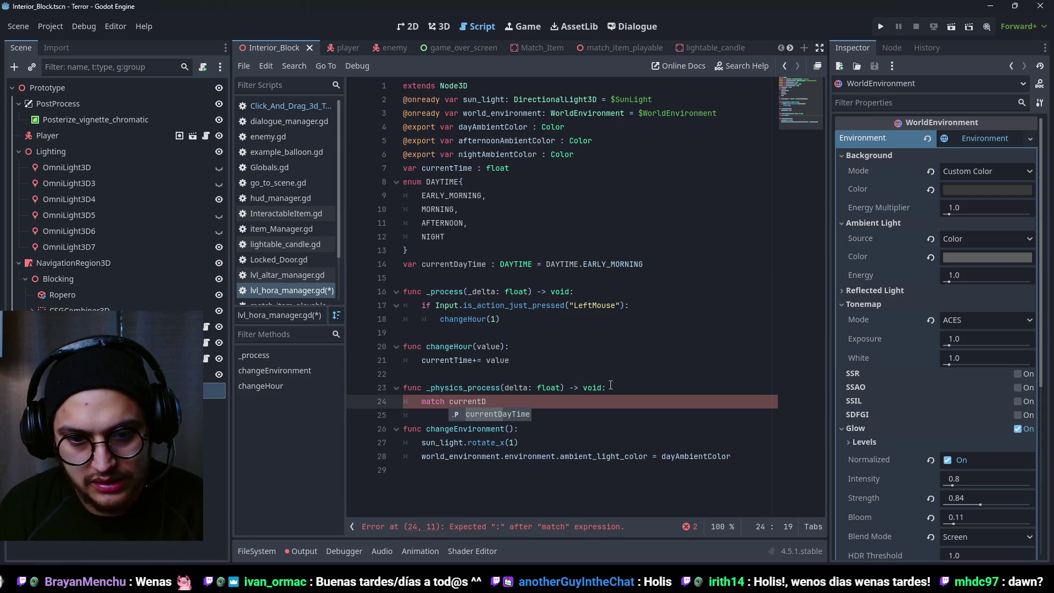
pyautogui.write(':')
pyautogui.press('Return')
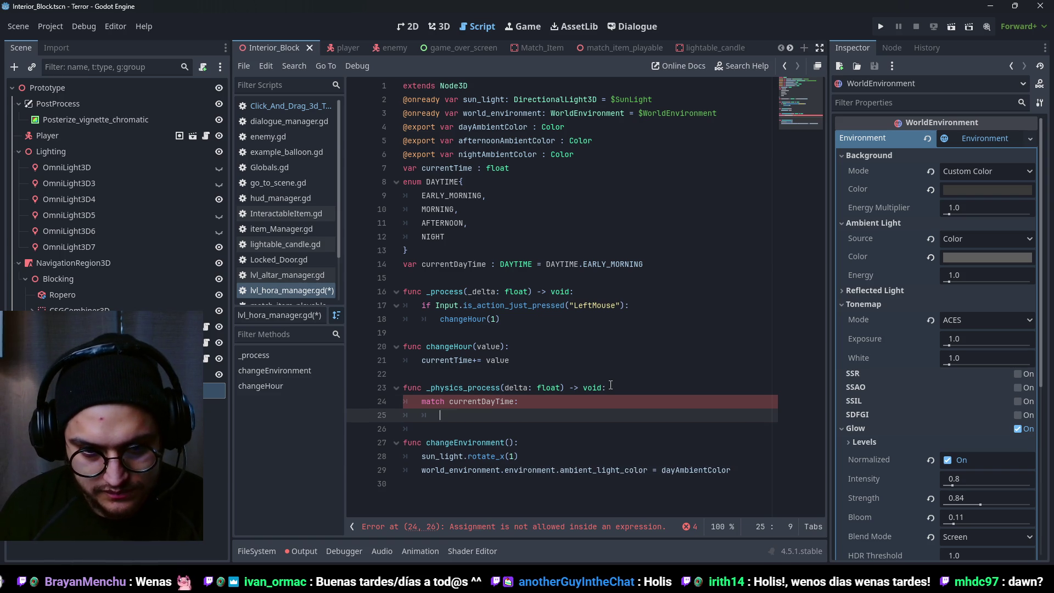
pyautogui.write('EA')
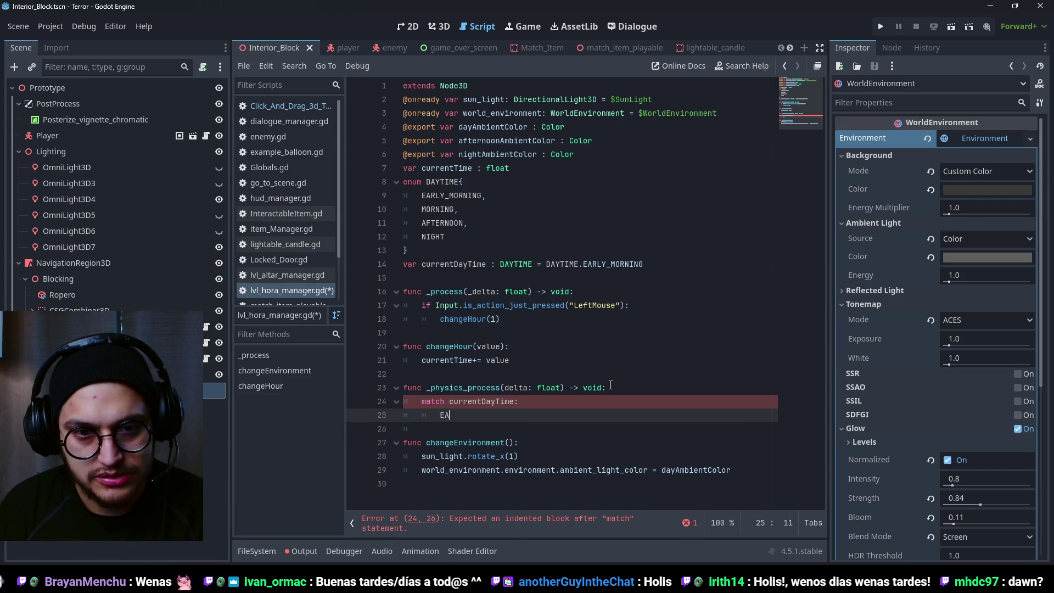
pyautogui.write('RLY_MORNIN')
pyautogui.press('BackSpace')
pyautogui.press('BackSpace')
pyautogui.press('BackSpace')
pyautogui.press('BackSpace')
pyautogui.press('BackSpace')
pyautogui.write('DAYTIME.')
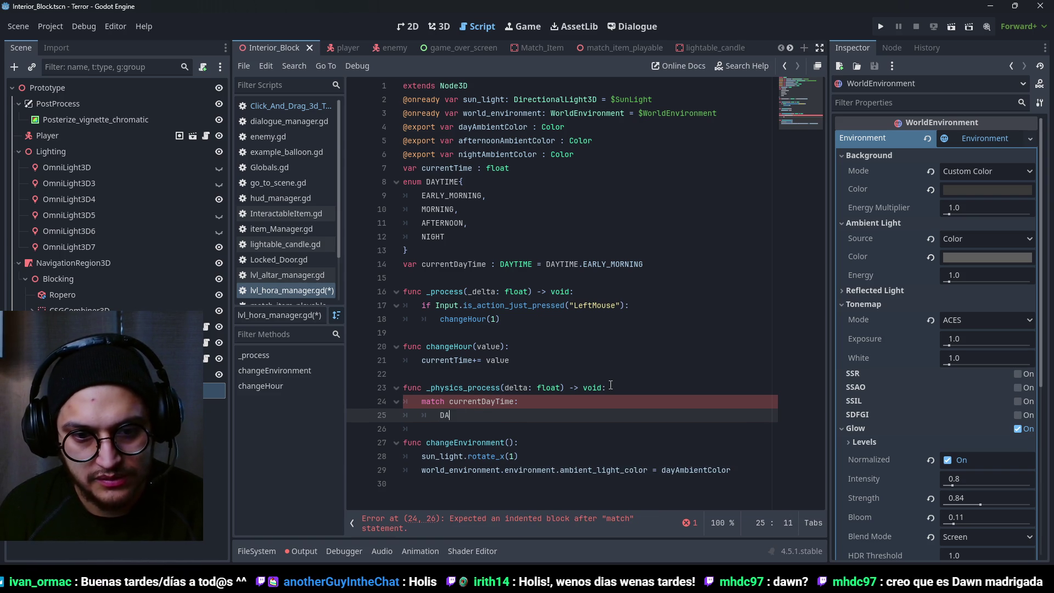
pyautogui.press('Return')
pyautogui.write(':')
pyautogui.press('Return')
pyautogui.write('pass')
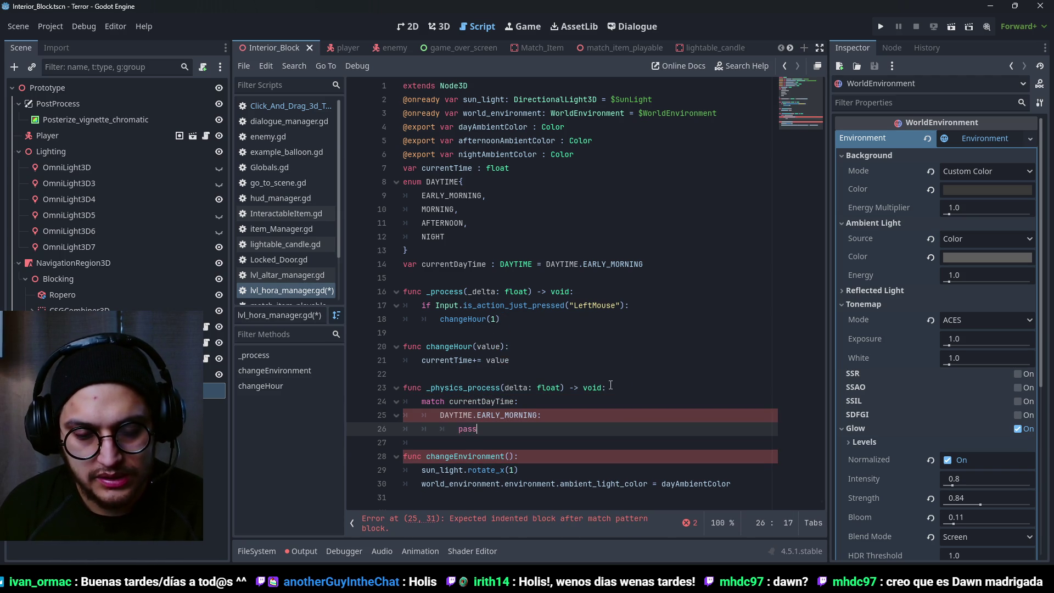
pyautogui.press('Return')
# - Add DAYTIME.MORNING and DAYTIME.AFTERNOON cases, each with pass
pyautogui.write('DAYTIME.')
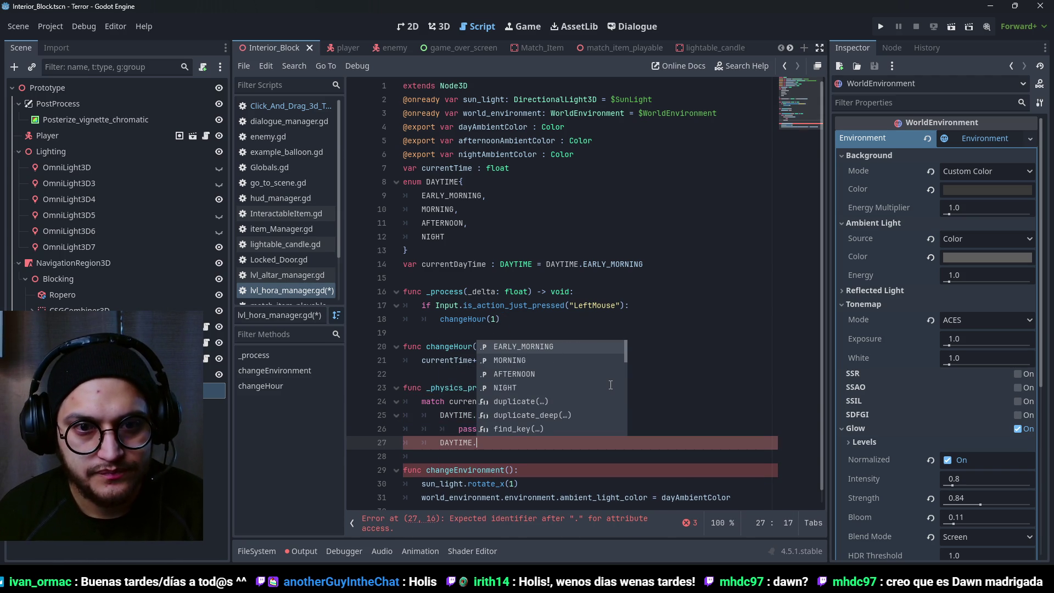
pyautogui.press('Down')
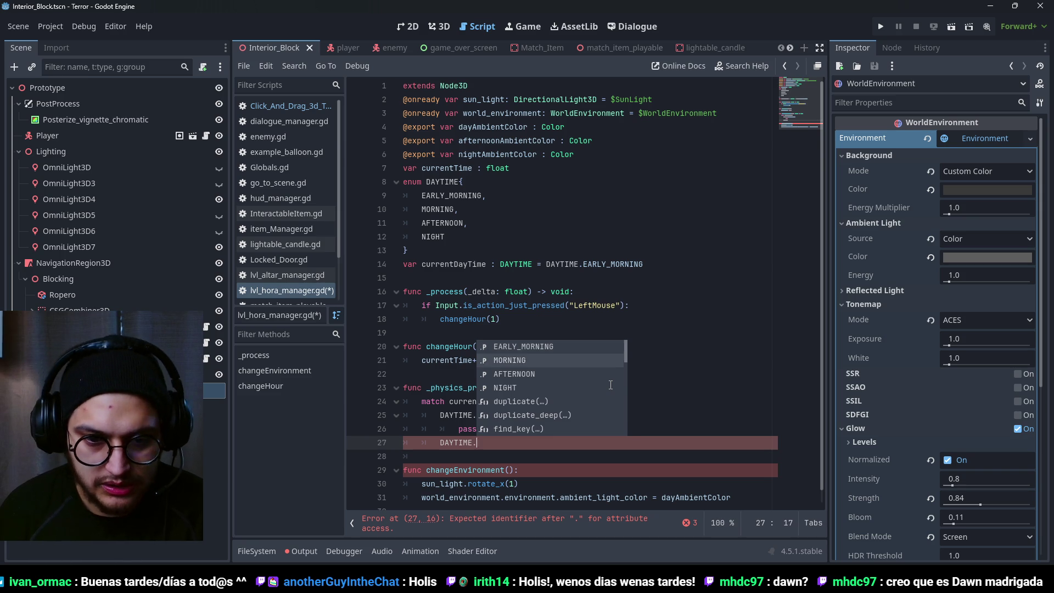
pyautogui.press('Return')
pyautogui.write(':')
pyautogui.press('Return')
pyautogui.write('pass')
pyautogui.press('Return')
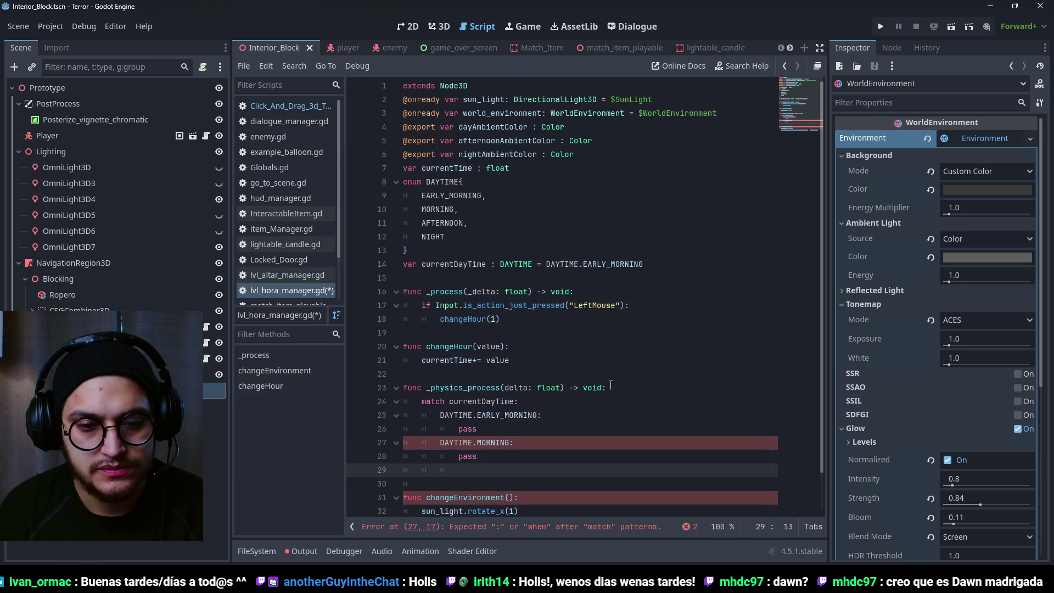
pyautogui.write('DAYTIME.')
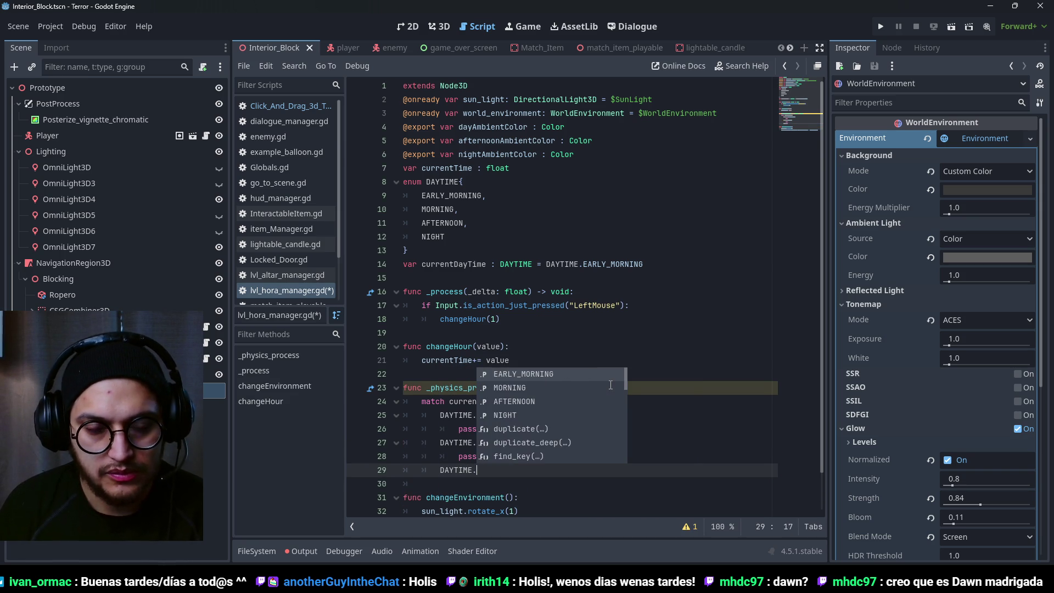
pyautogui.write('AF')
pyautogui.press('Return')
pyautogui.write(':')
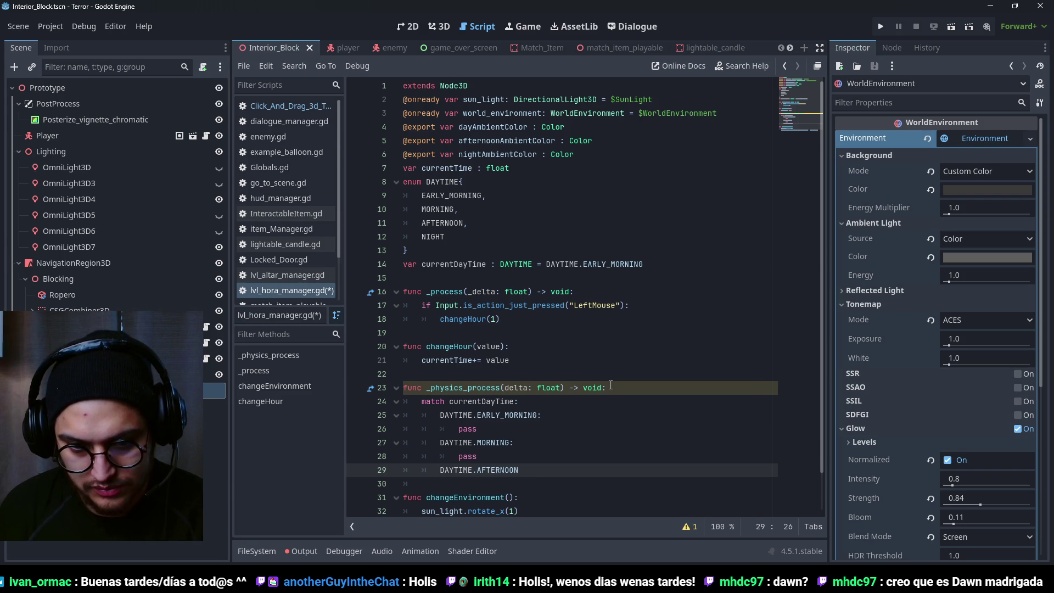
pyautogui.press('Return')
pyautogui.write('pass')
pyautogui.press('Return')
pyautogui.press('BackSpace')
# - Add the DAYTIME.NIGHT case with pass, then select the whole match block
pyautogui.write('DA')
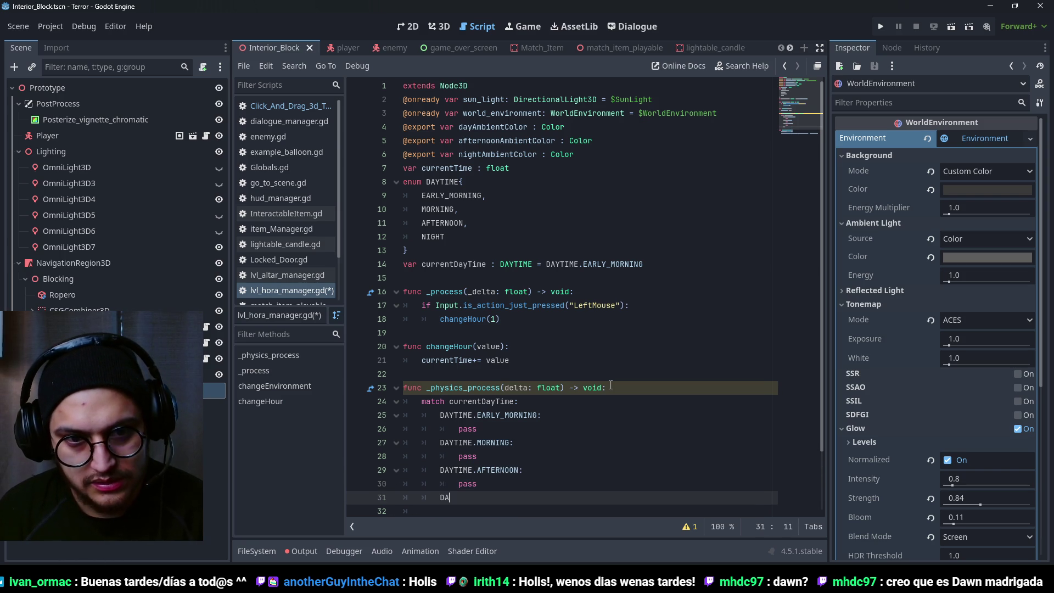
pyautogui.write('YTIME.NI')
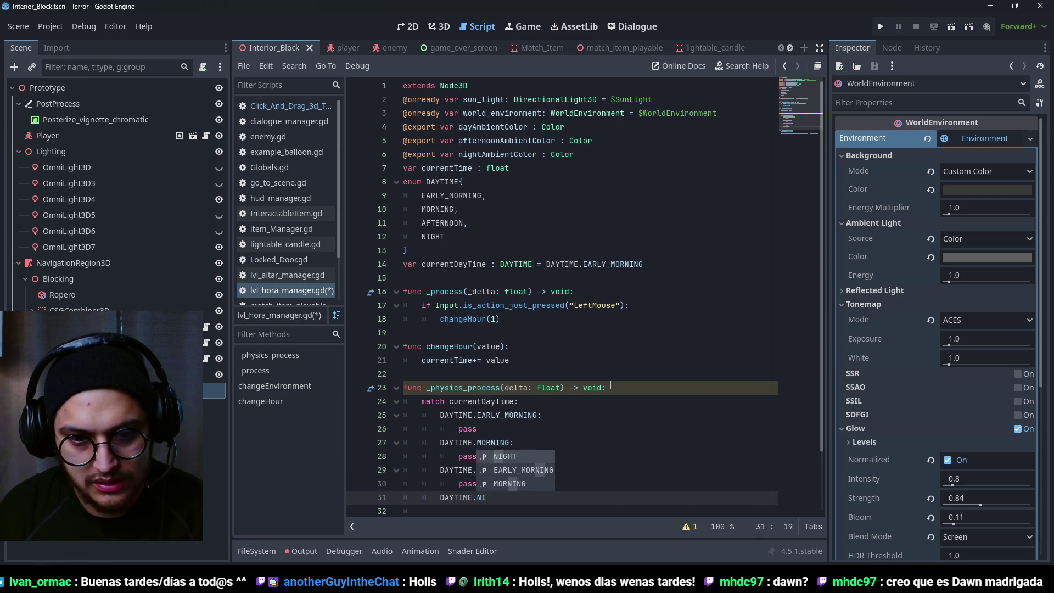
pyautogui.write('GHT:')
pyautogui.press('Return')
pyautogui.write('pas')
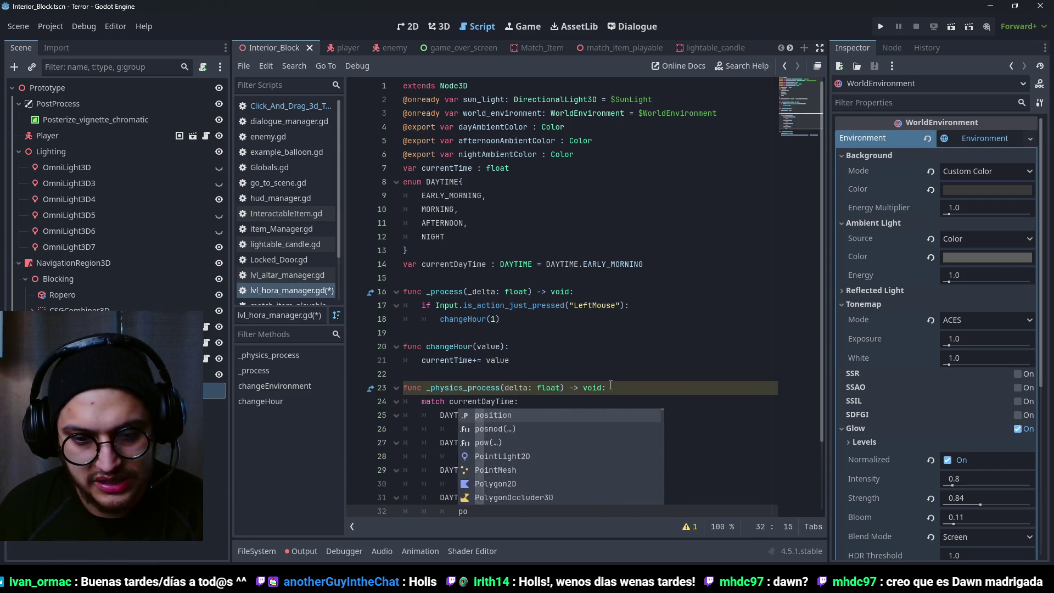
pyautogui.press('Return')
pyautogui.scroll(-2, 604, 385)
pyautogui.click(491, 305)
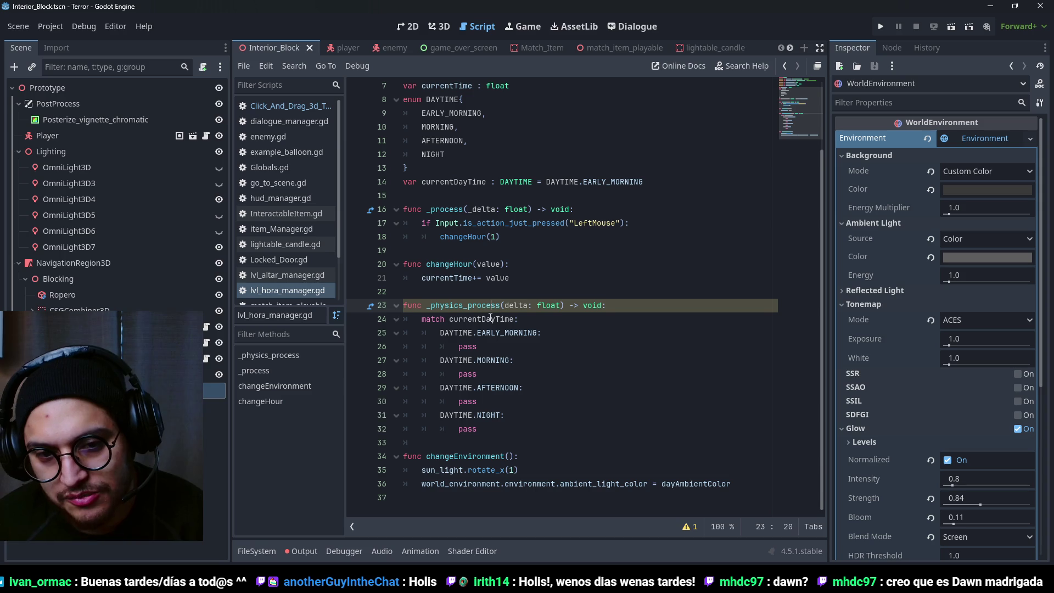
pyautogui.click(504, 305)
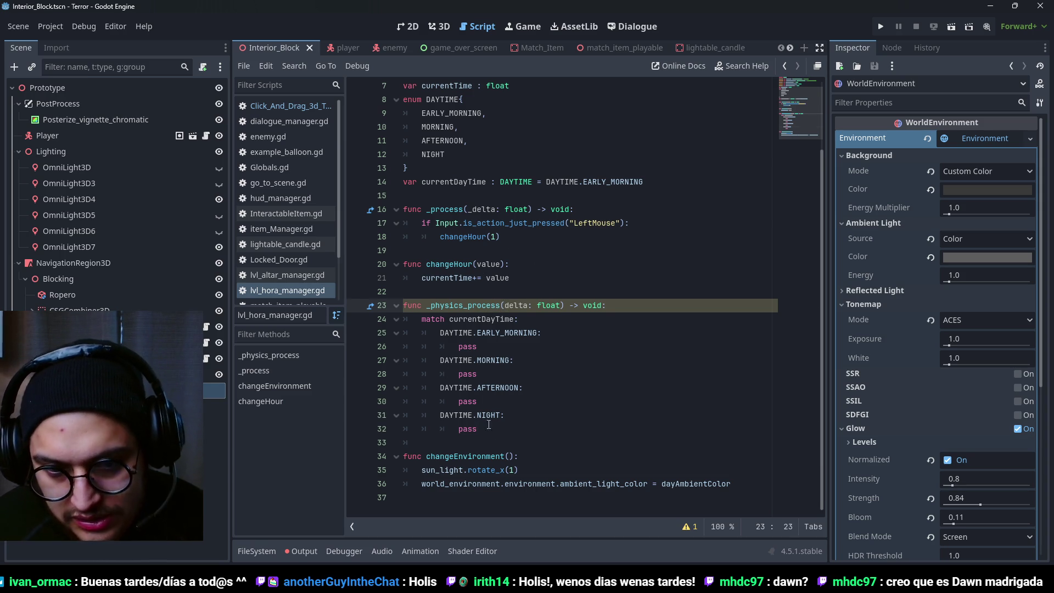
pyautogui.moveTo(478, 429); pyautogui.dragTo(387, 315)
# - Review the match currentDayTime block and its EARLY_MORNING case
pyautogui.click(591, 361)
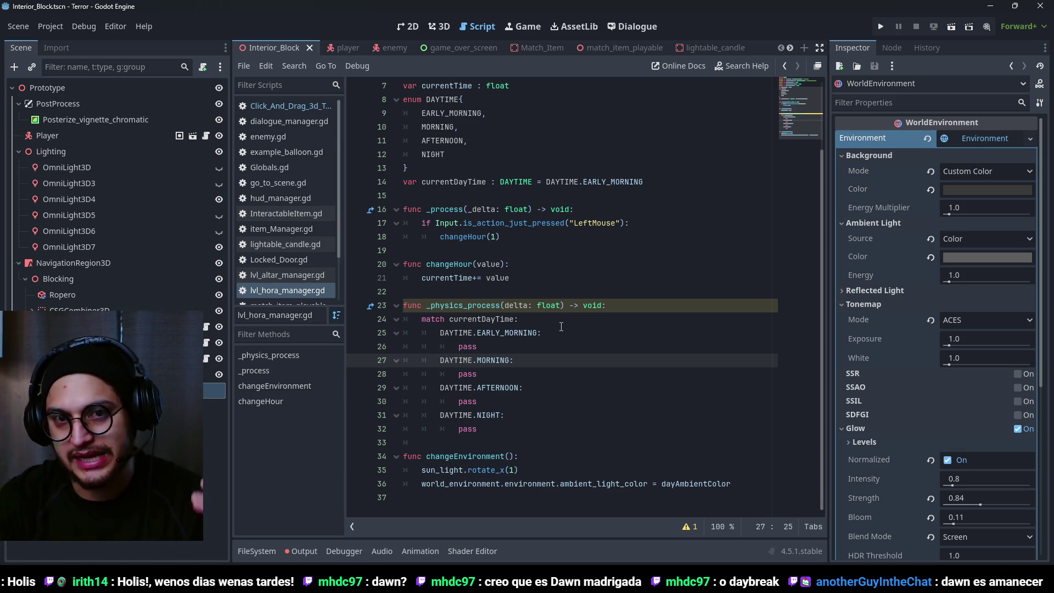
pyautogui.press('Up')
pyautogui.press('Up')
pyautogui.press('Up')
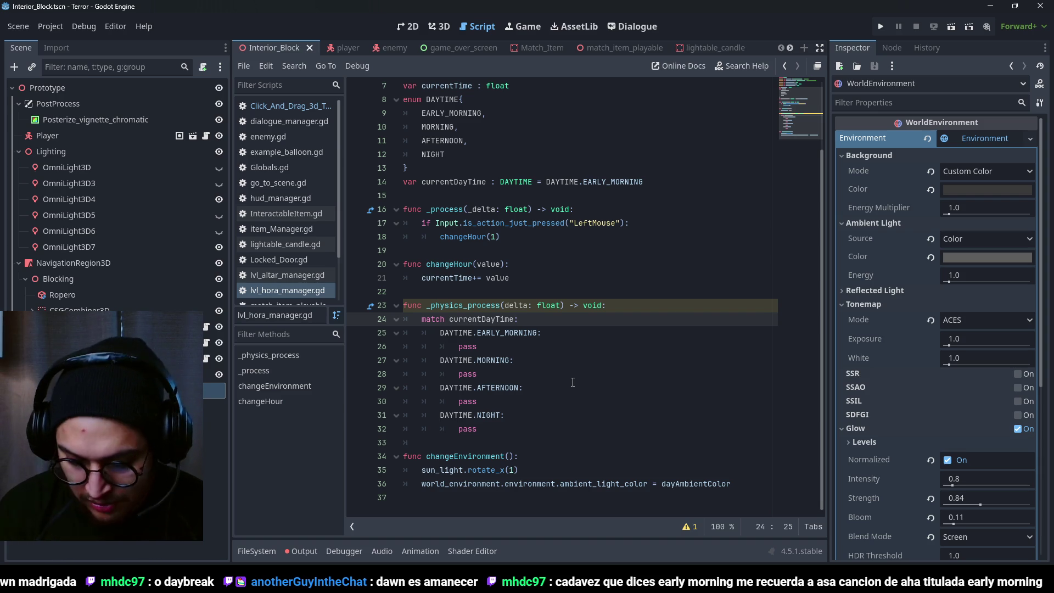
pyautogui.click(484, 322)
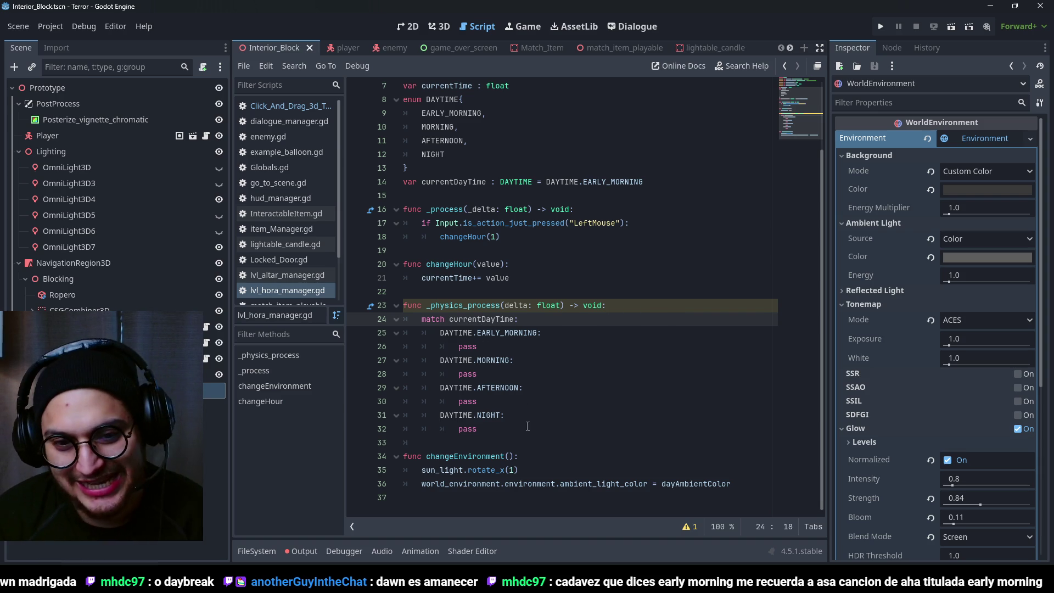
pyautogui.click(486, 269)
pyautogui.click(499, 346)
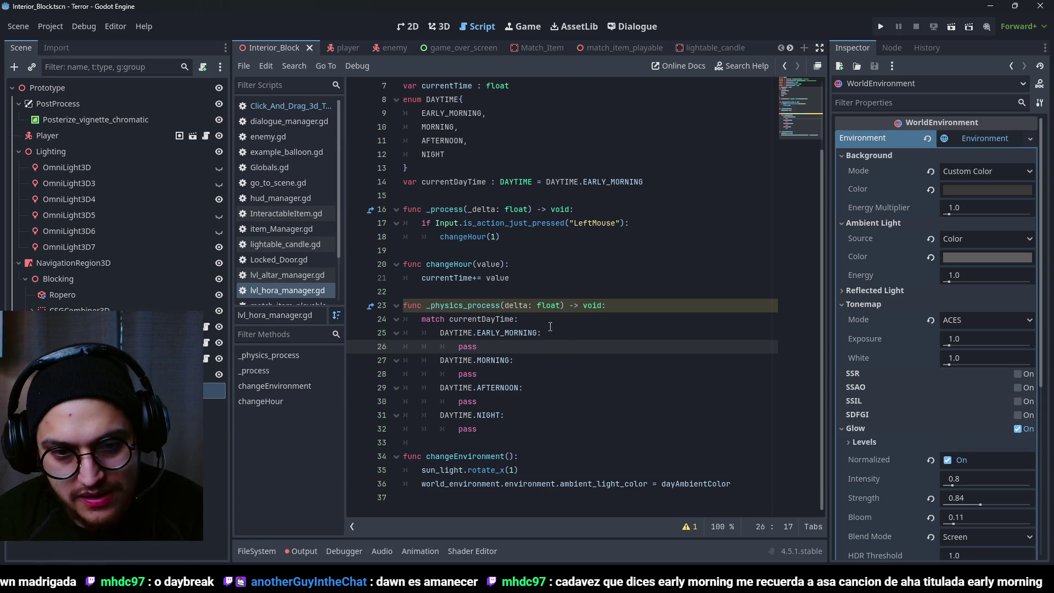
pyautogui.click(514, 320)
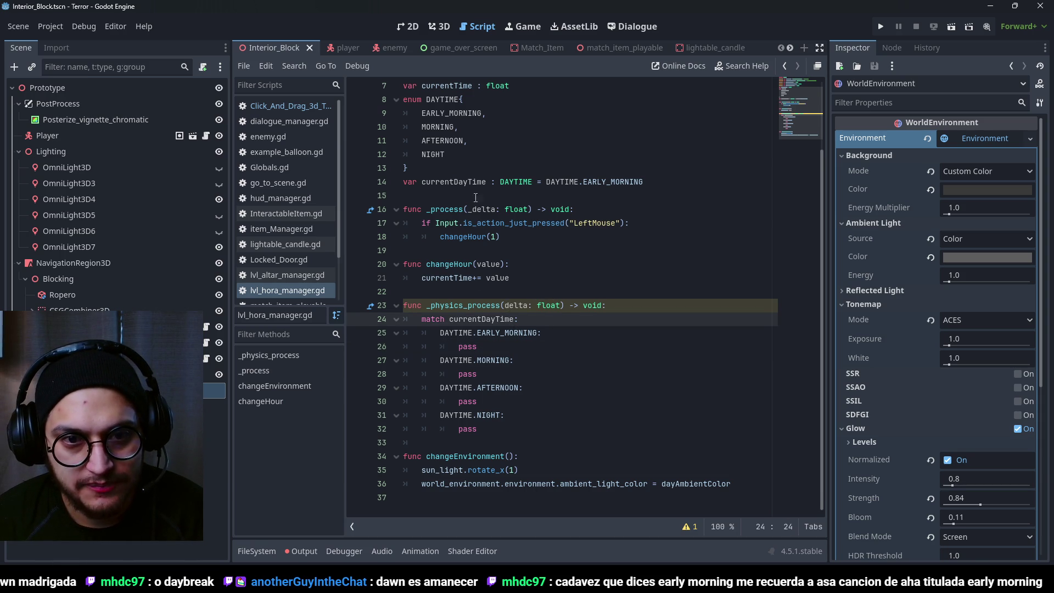
pyautogui.click(510, 236)
# - Check the currentTime declaration on line 7 and where it is used
pyautogui.scroll(2, 484, 224)
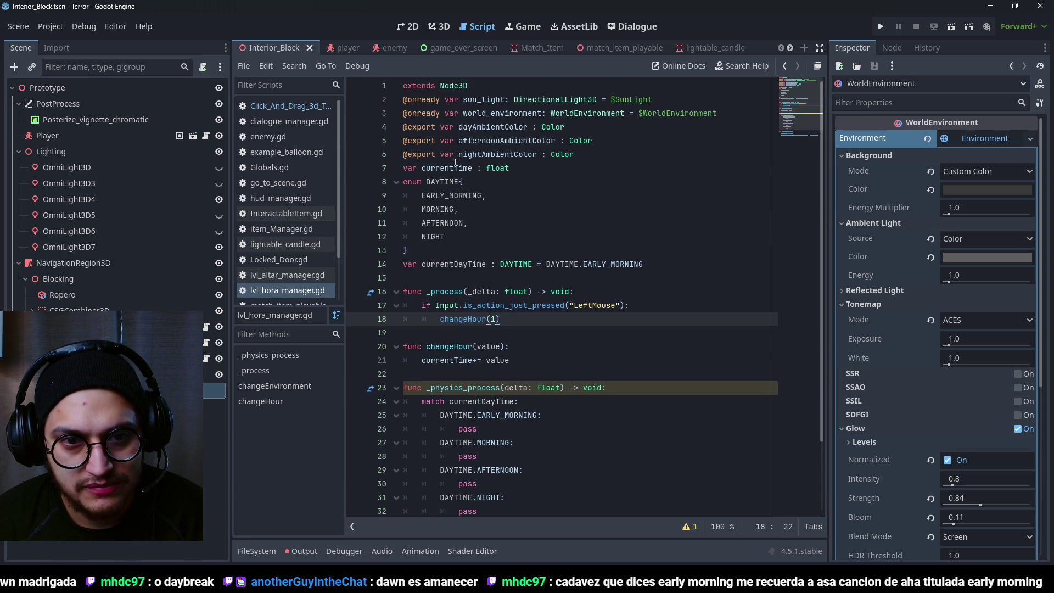
pyautogui.click(472, 168)
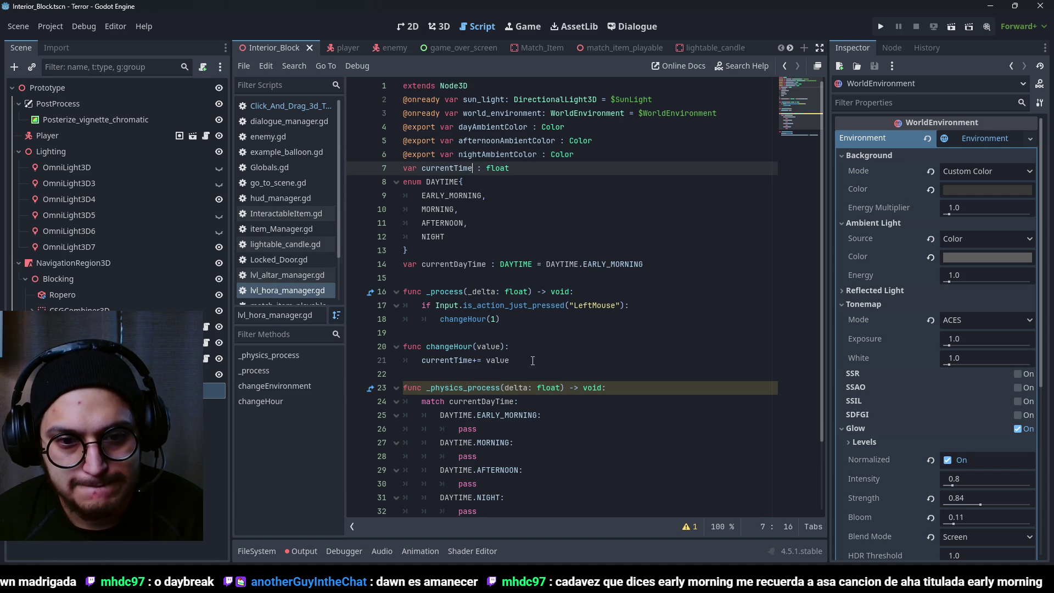
pyautogui.doubleClick(446, 168)
pyautogui.press('Right')
pyautogui.press('Right')
pyautogui.press('Right')
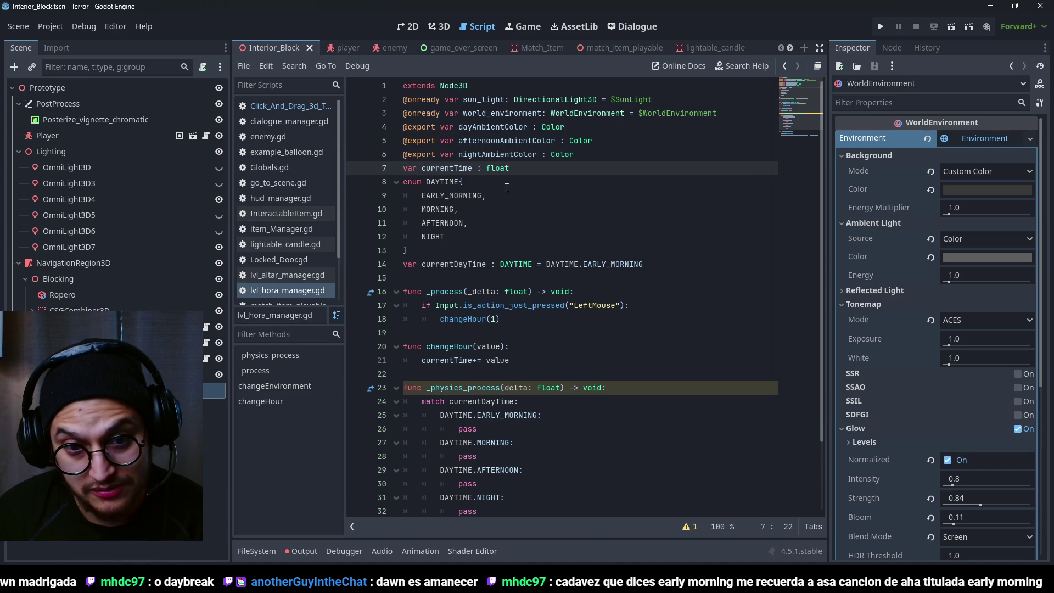
pyautogui.click(477, 318)
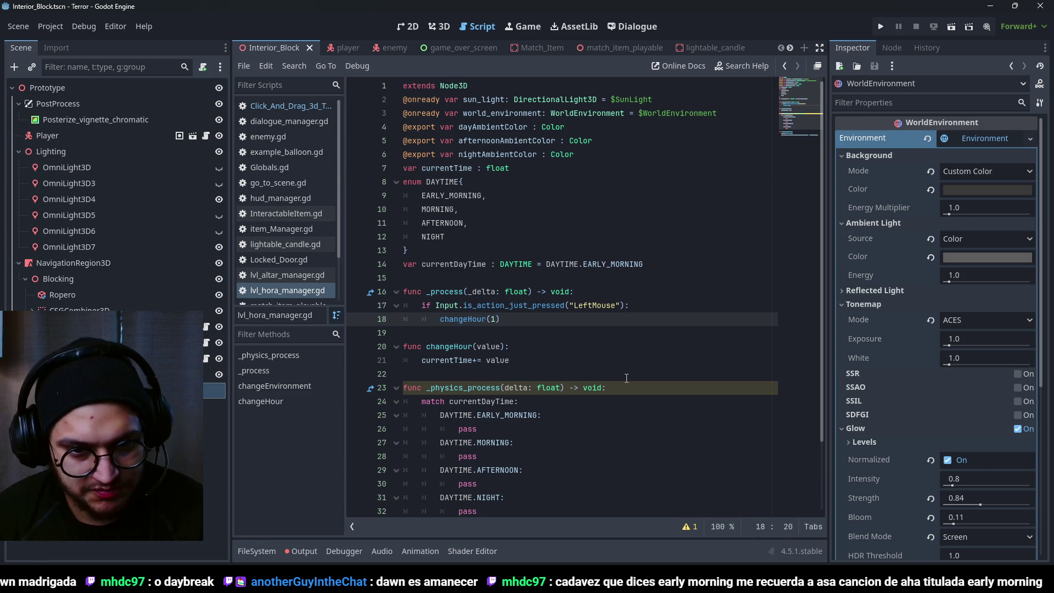
pyautogui.scroll(-2, 627, 377)
pyautogui.click(526, 319)
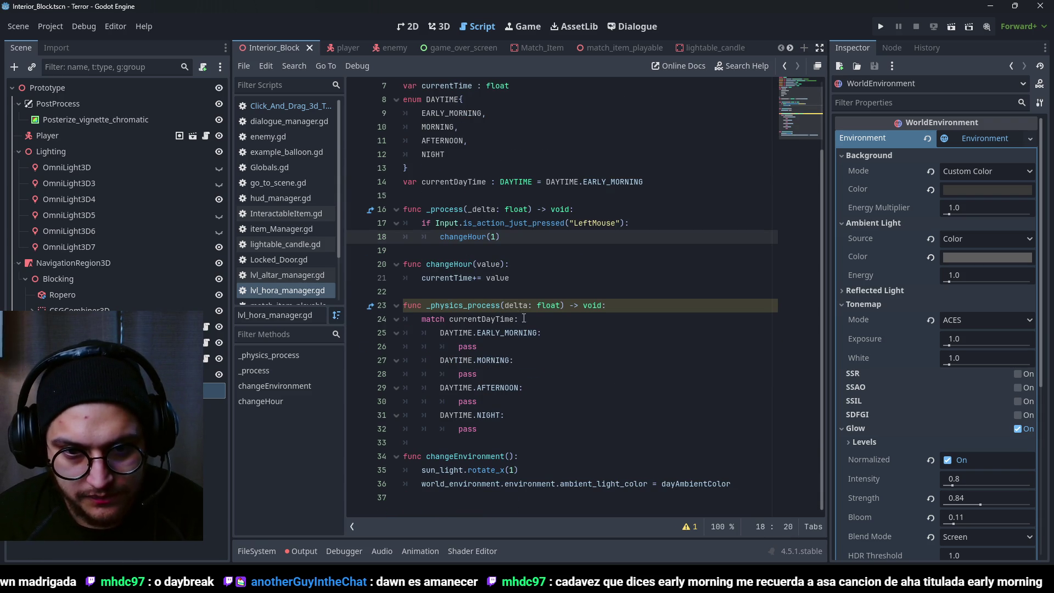
# - Replace the EARLY_MORNING pass with 'if currentTime' using autocomplete
pyautogui.doubleClick(473, 347)
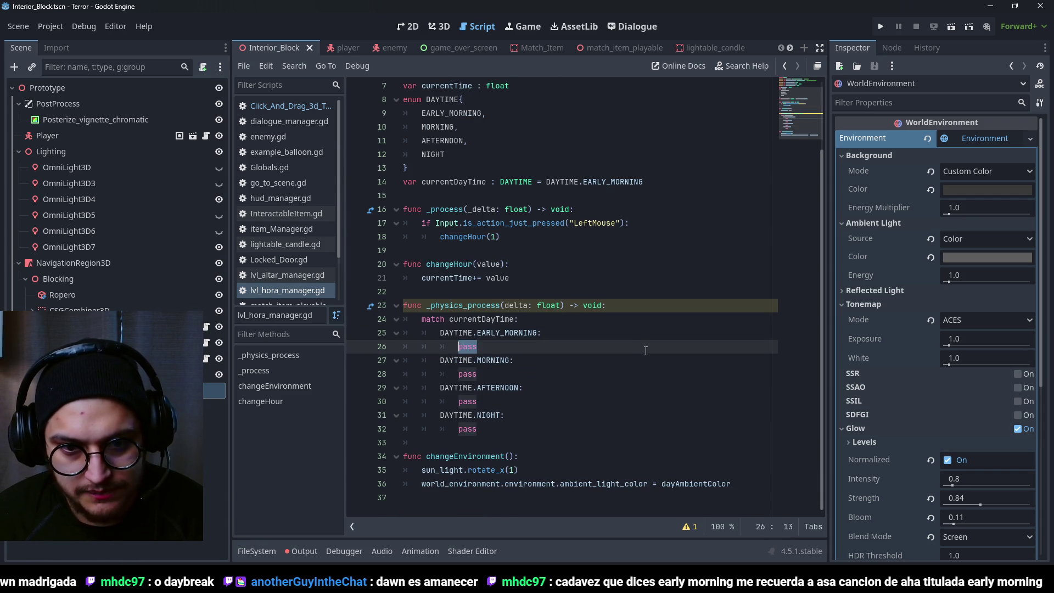
pyautogui.write('if current')
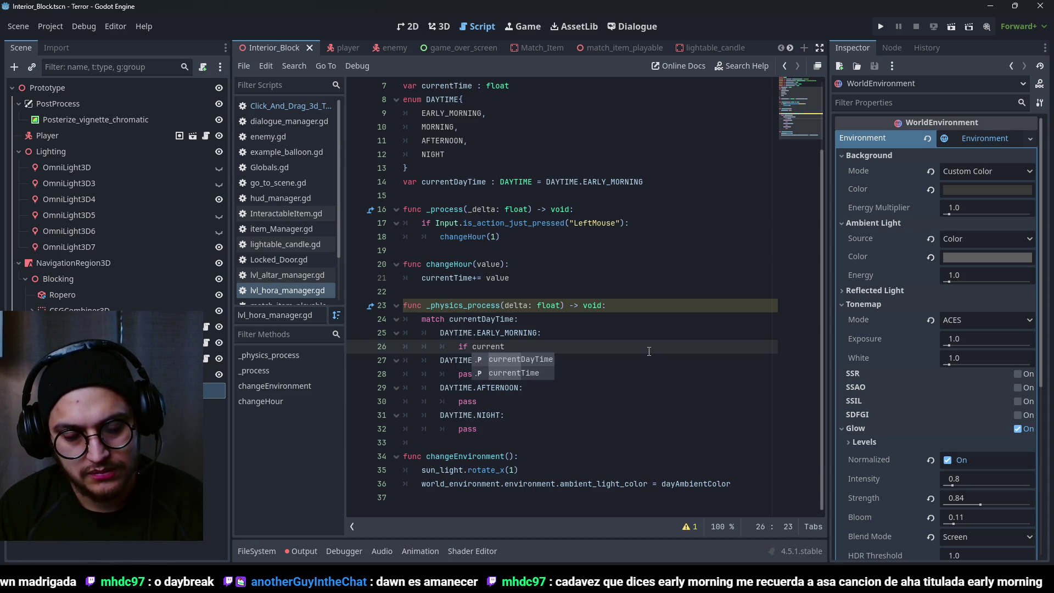
pyautogui.press('Down')
pyautogui.press('Return')
# - Launch Windows Character Map by searching 'cara' from Start
pyautogui.press('super')
pyautogui.write('cara app')
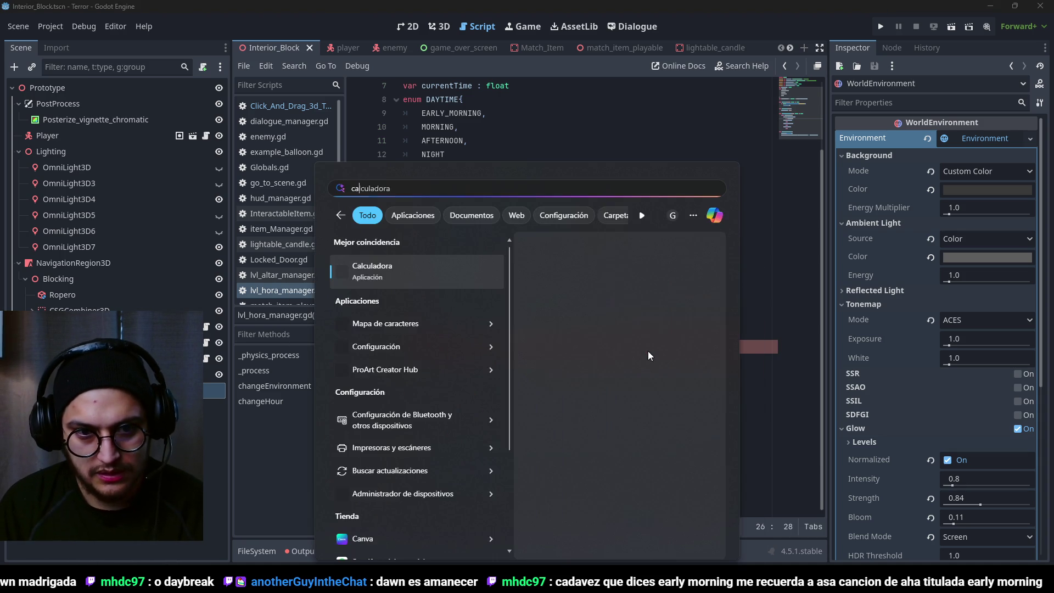
pyautogui.press('Return')
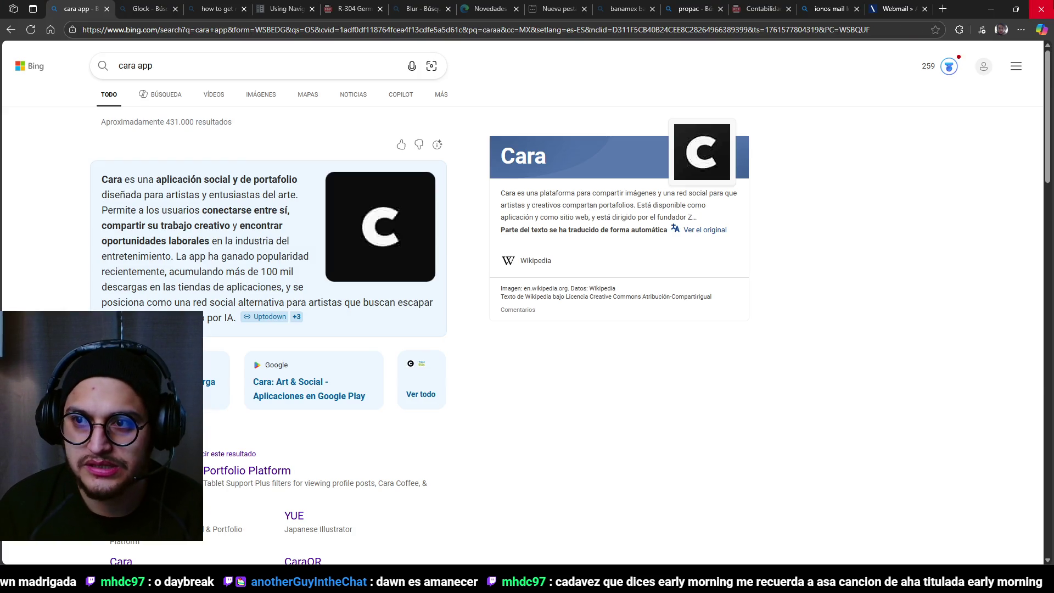
pyautogui.hotkey('alt', 'Tab')
pyautogui.press('super')
pyautogui.write('cara')
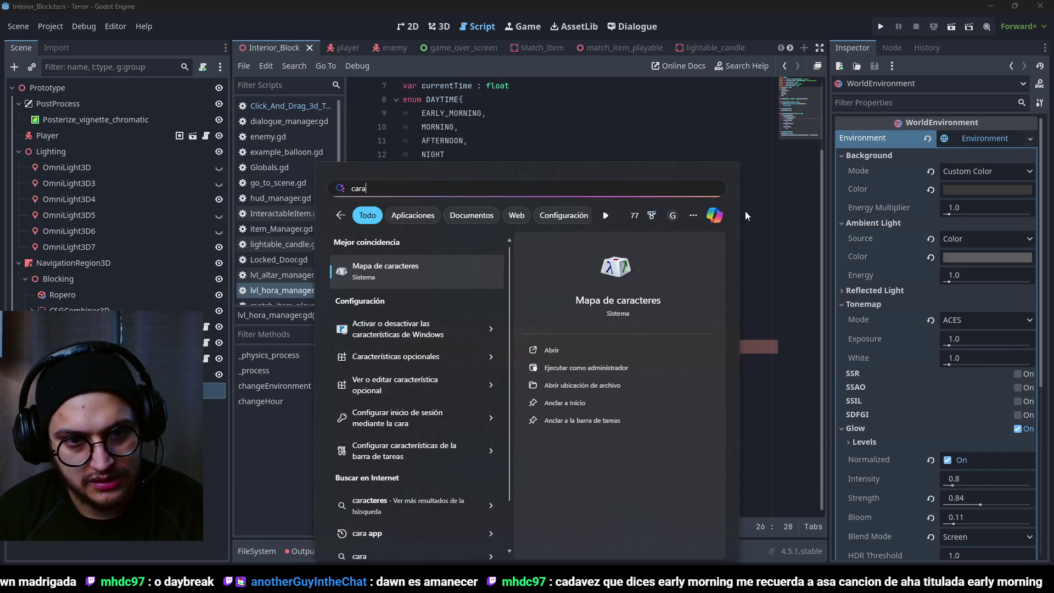
pyautogui.press('Return')
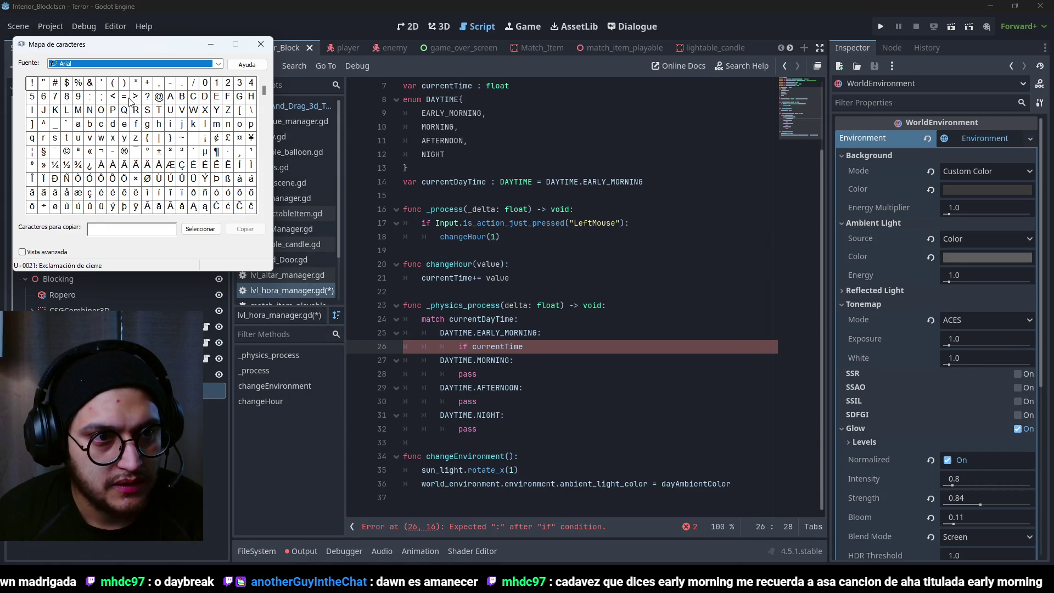
# - Copy the > sign from Character Map and paste it after 'if currentTime'
pyautogui.doubleClick(135, 96)
pyautogui.hotkey('ctrl', 'c')
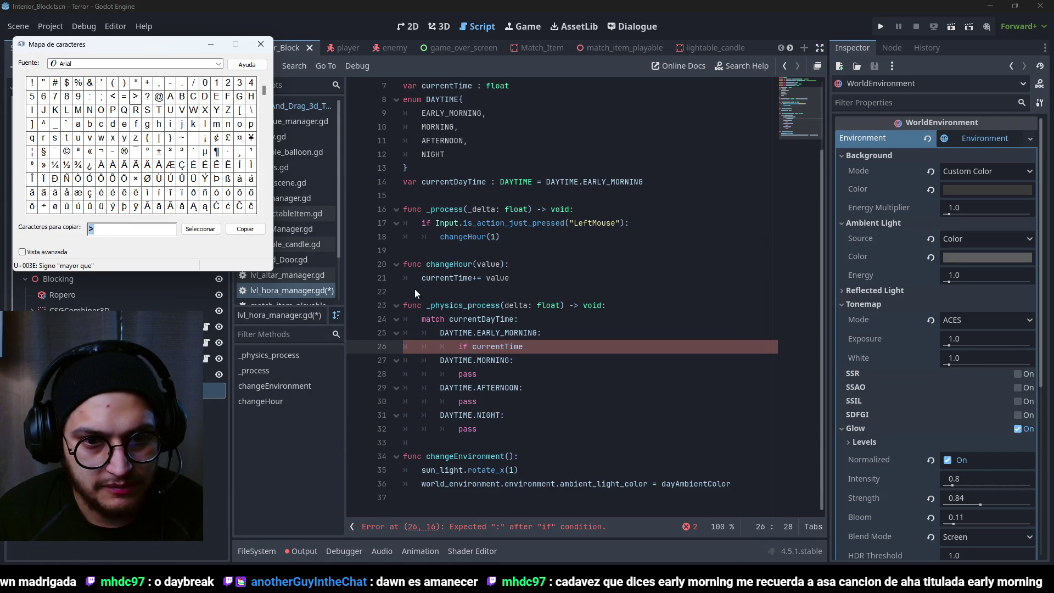
pyautogui.click(546, 350)
pyautogui.hotkey('ctrl', 'v')
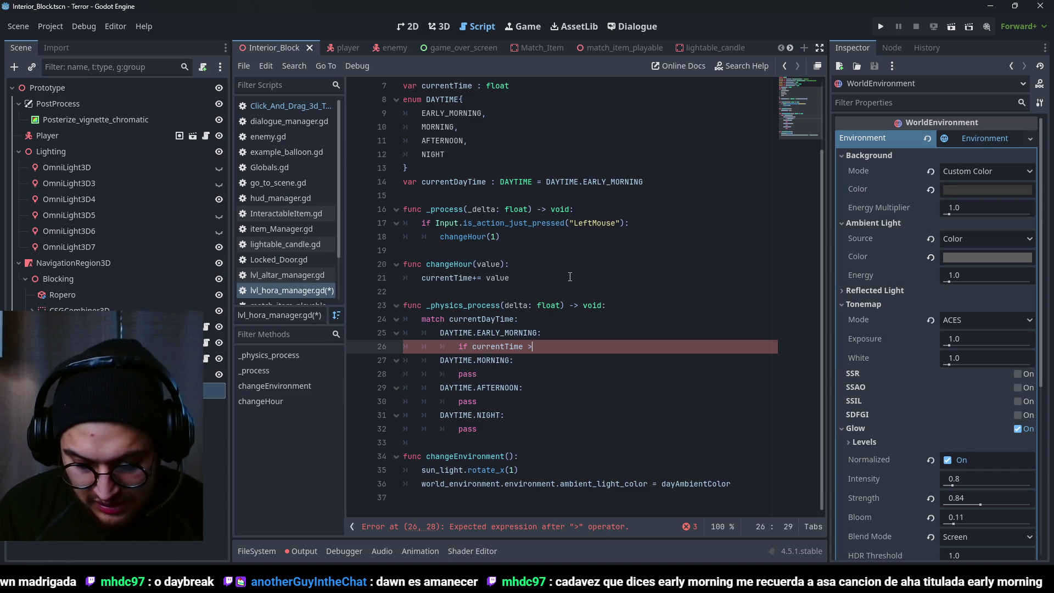
# - Finish the branch as 'if currentTime >= 5:' with 'currentDayTime = DAYTIME.MORNING' below, and save
pyautogui.write('= 5:')
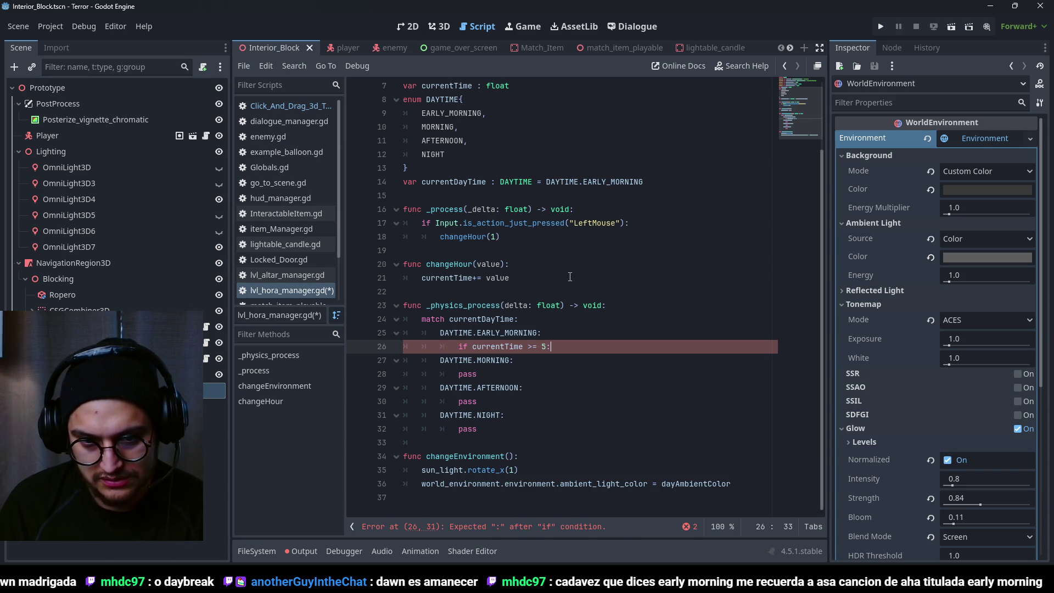
pyautogui.press('Return')
pyautogui.write('currentT')
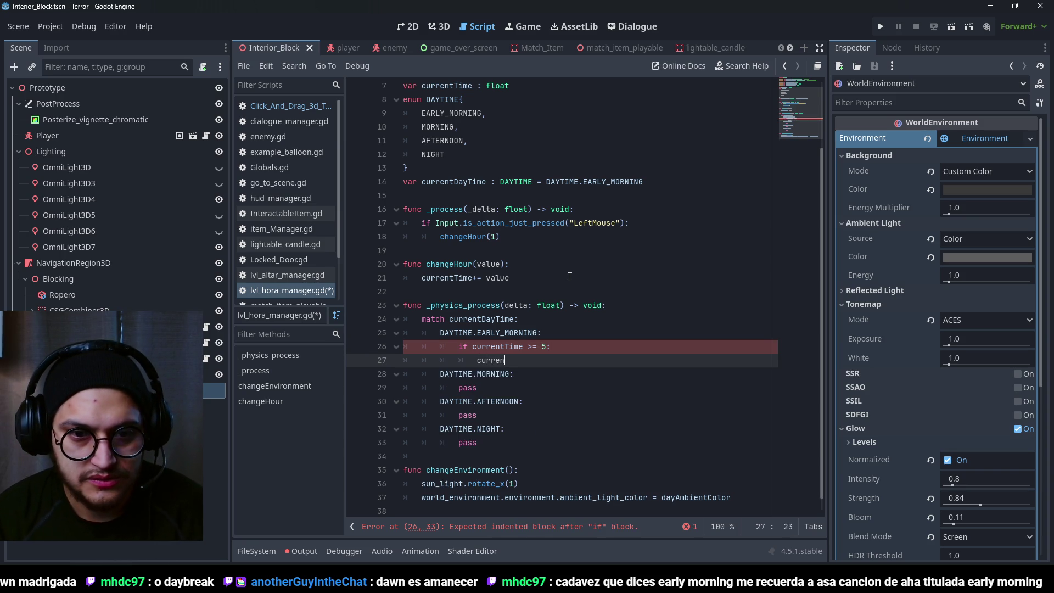
pyautogui.press('Return')
pyautogui.write('=')
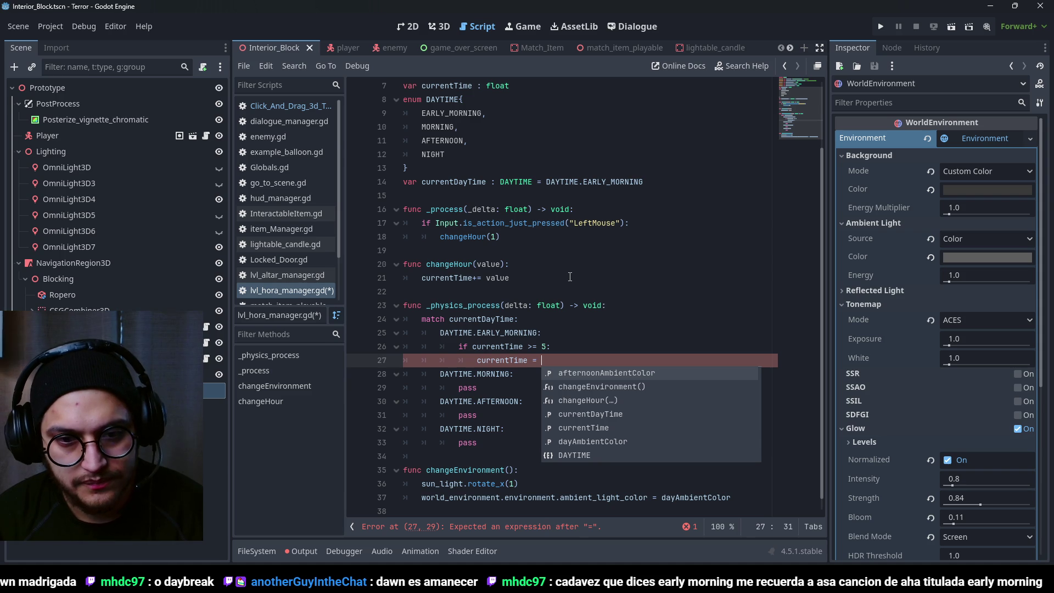
pyautogui.press('BackSpace')
pyautogui.press('BackSpace')
pyautogui.press('BackSpace')
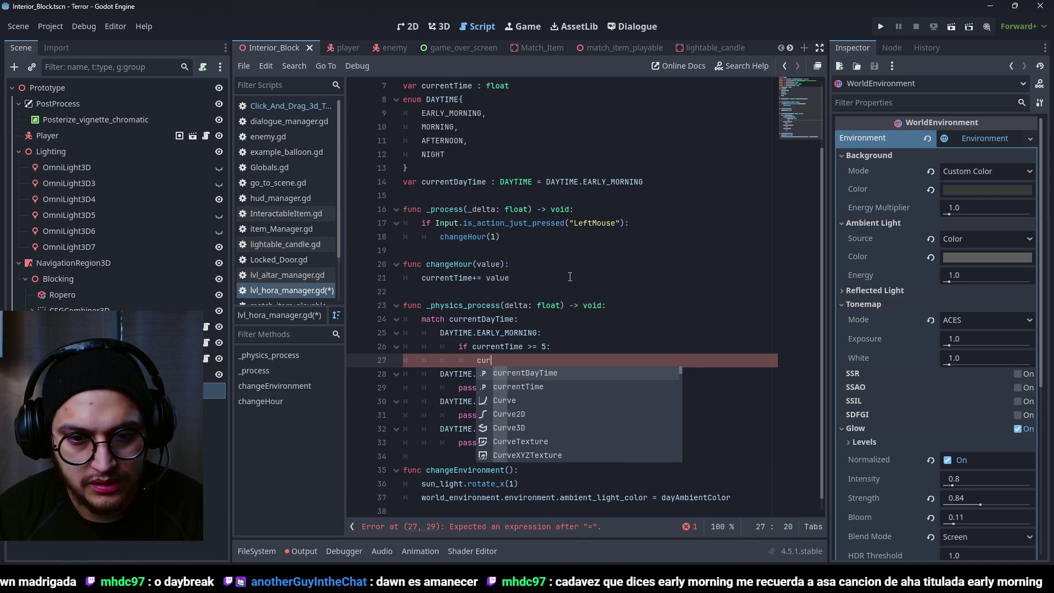
pyautogui.write('currentDayTime.')
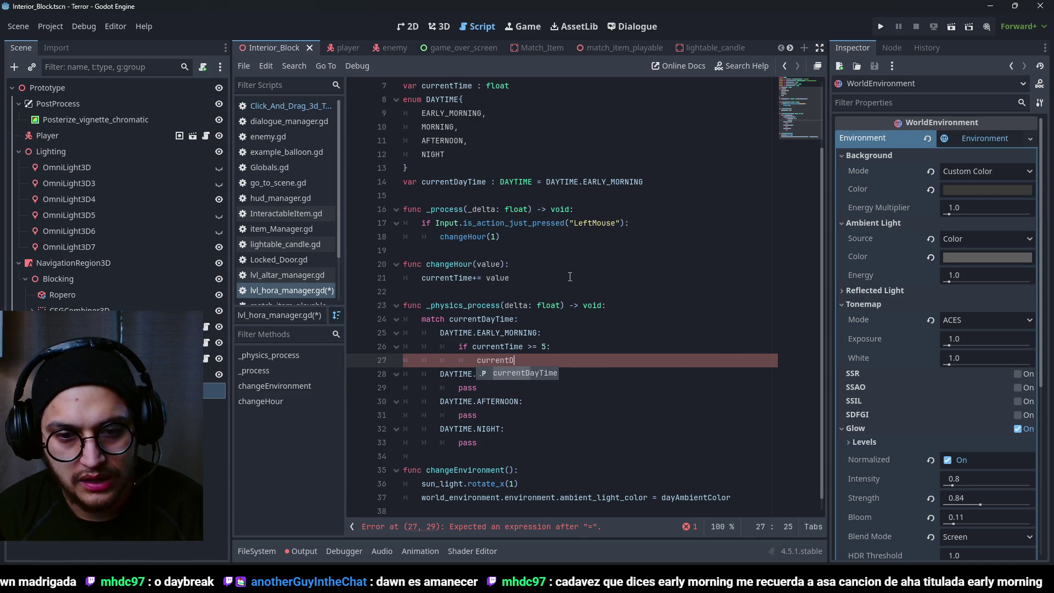
pyautogui.press('BackSpace')
pyautogui.write('= DAYTIME.MON')
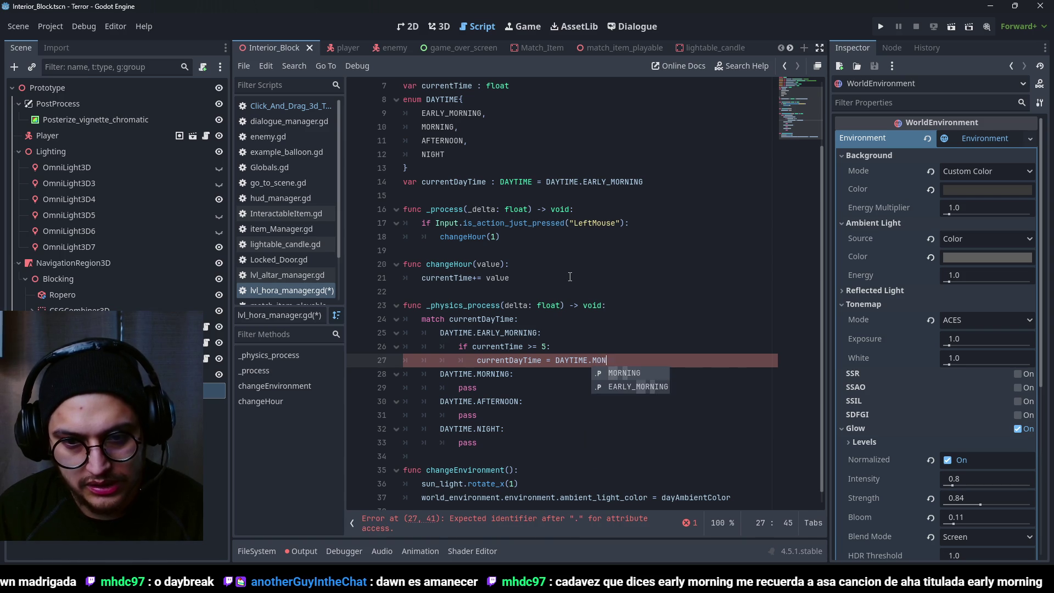
pyautogui.press('Return')
pyautogui.hotkey('ctrl', 's')
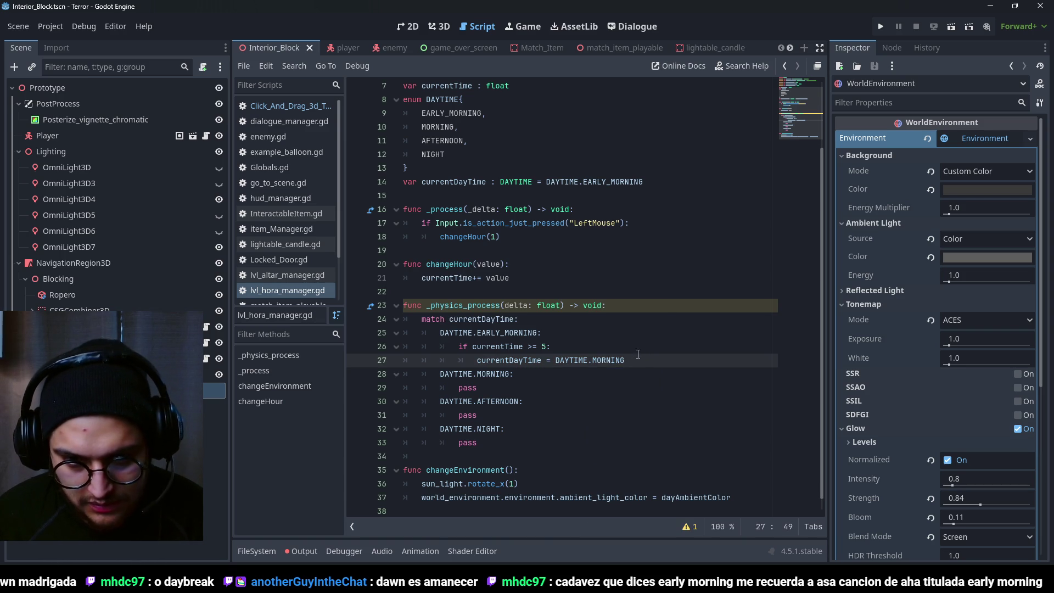
# - Rename the delta parameter to _delta to mark it unused
pyautogui.click(506, 306)
pyautogui.write('_')
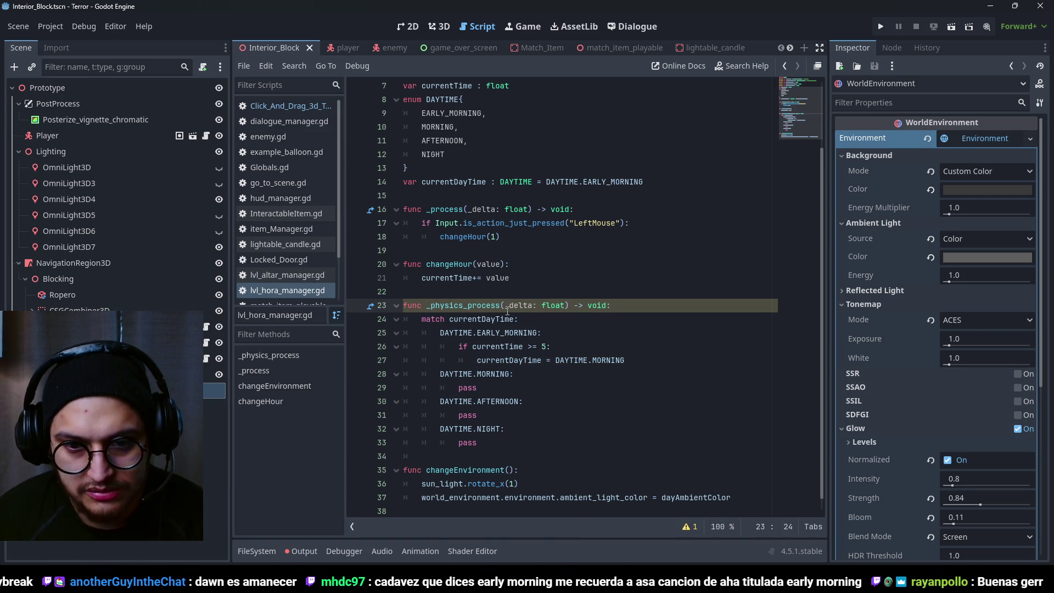
pyautogui.scroll(-1, 507, 311)
pyautogui.moveTo(647, 346)
pyautogui.mouseDown()
pyautogui.moveTo(439, 347)
pyautogui.moveTo(439, 320)
pyautogui.mouseUp()
pyautogui.click(658, 354)
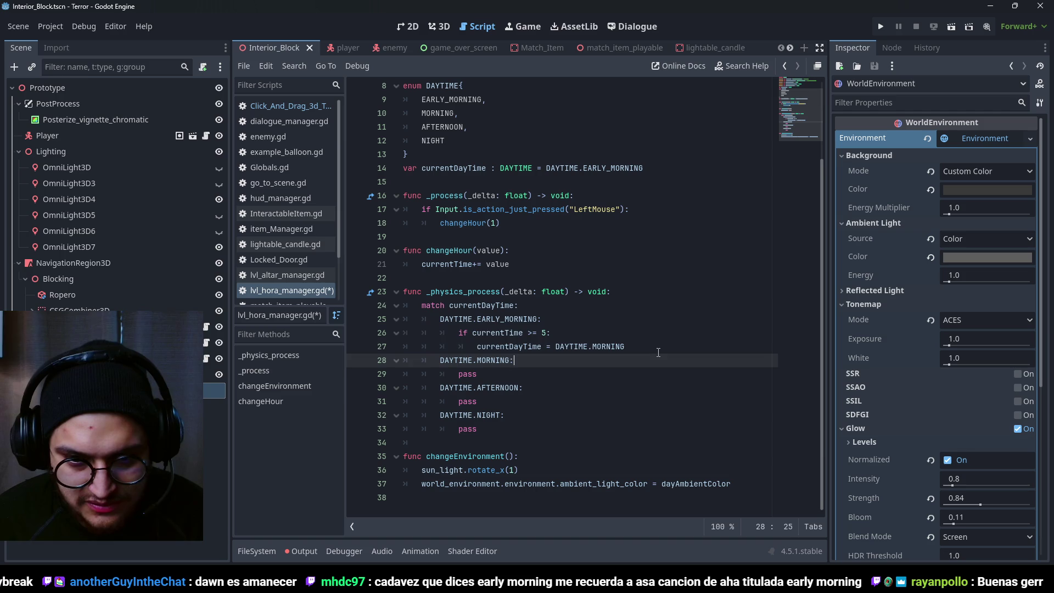
# - Paste the currentTime >= 5 block over the MORNING case's pass and select its 5
pyautogui.moveTo(658, 352); pyautogui.dragTo(351, 322)
pyautogui.hotkey('ctrl', 's')
pyautogui.moveTo(478, 373); pyautogui.dragTo(364, 372)
pyautogui.write('if currentTime >= 5: \t\t\t\tcurrentDayTime = DAYTIME.MORNING')
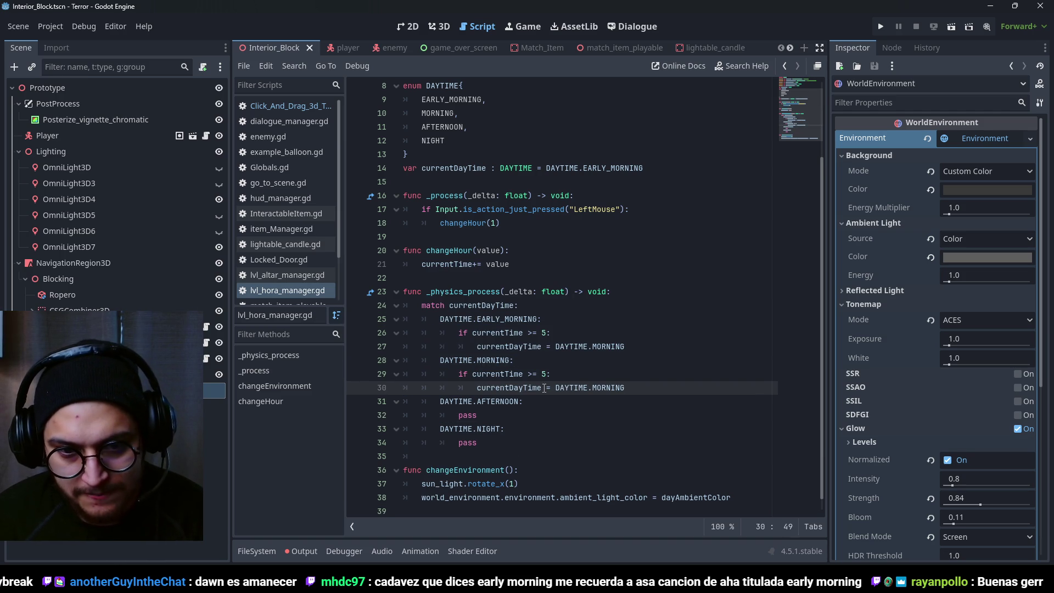
pyautogui.doubleClick(544, 374)
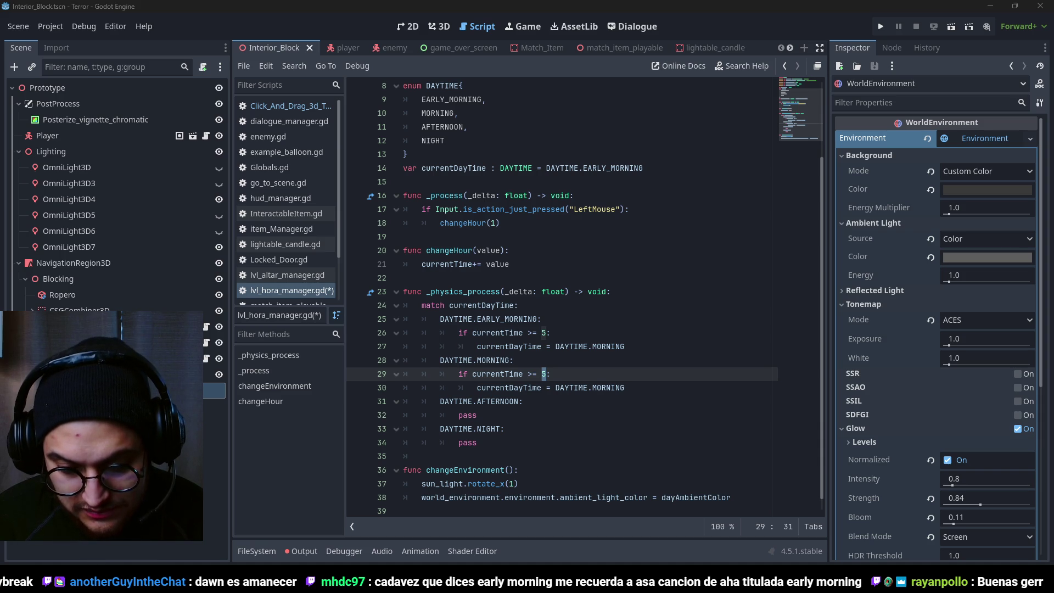
pyautogui.hotkey('alt', 'Tab')
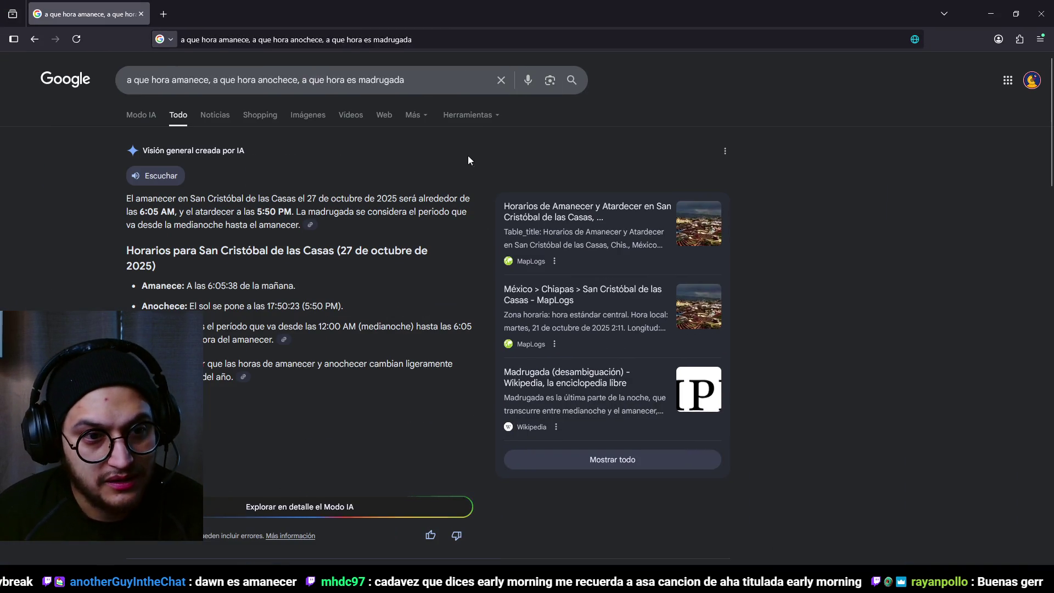
# - Note sunrise at 6:05 AM and sunset at 5:50 PM, then minimize the browser
pyautogui.moveTo(222, 198); pyautogui.dragTo(354, 212)
pyautogui.click(390, 201)
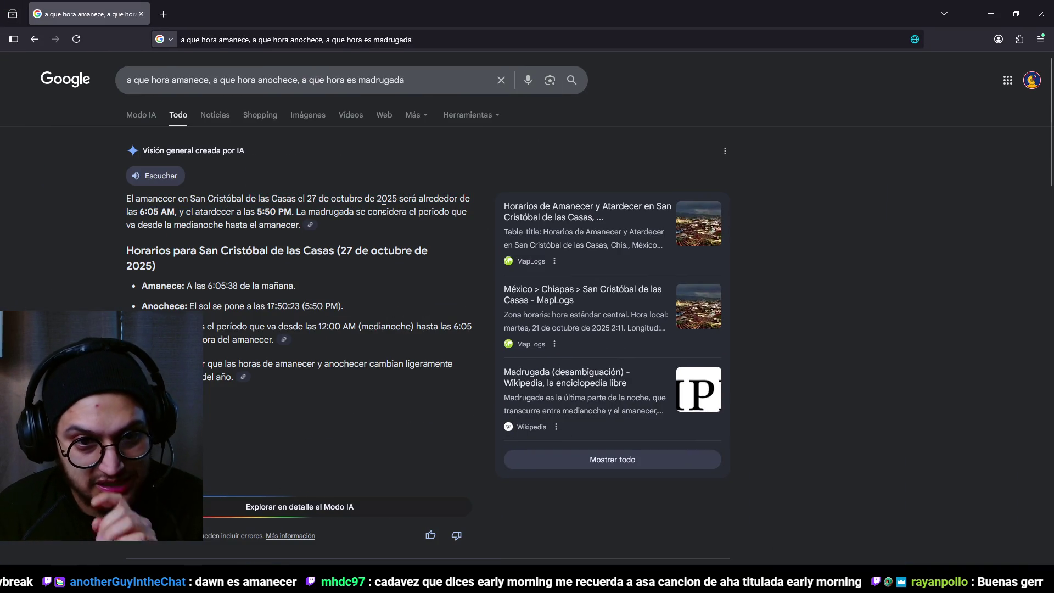
pyautogui.moveTo(204, 212); pyautogui.dragTo(306, 212)
pyautogui.click(275, 212)
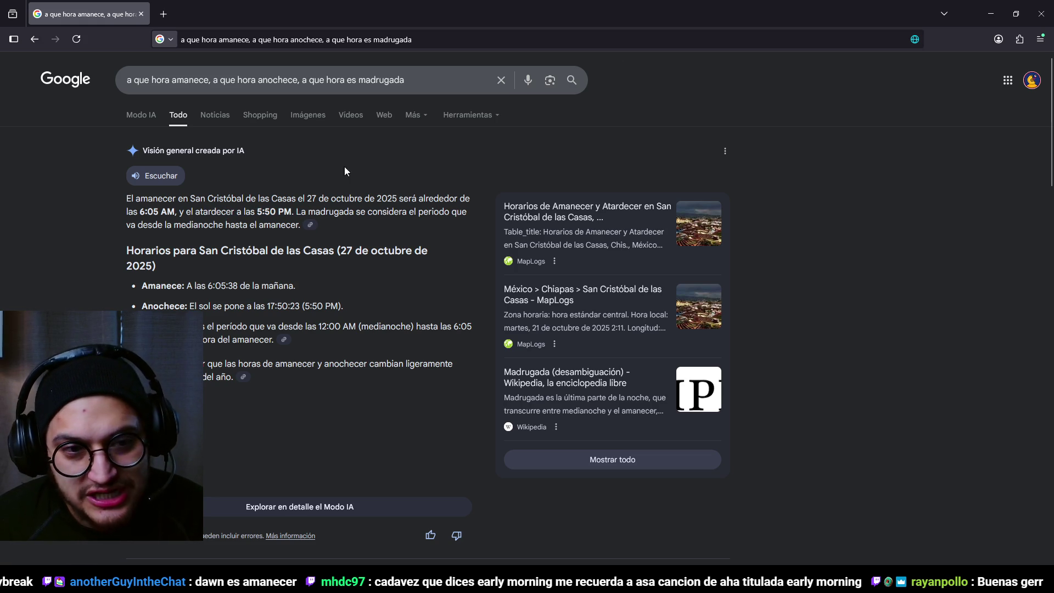
pyautogui.click(991, 15)
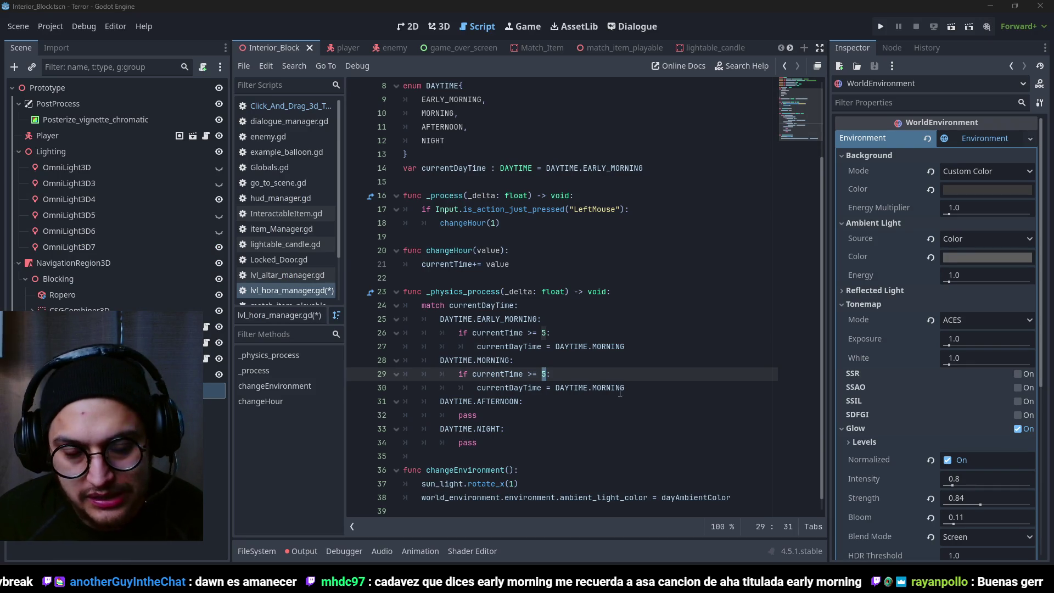
# - Raise the EARLY_MORNING threshold to 6 and make MORNING switch to DAYTIME.AFTERNOON
pyautogui.click(564, 319)
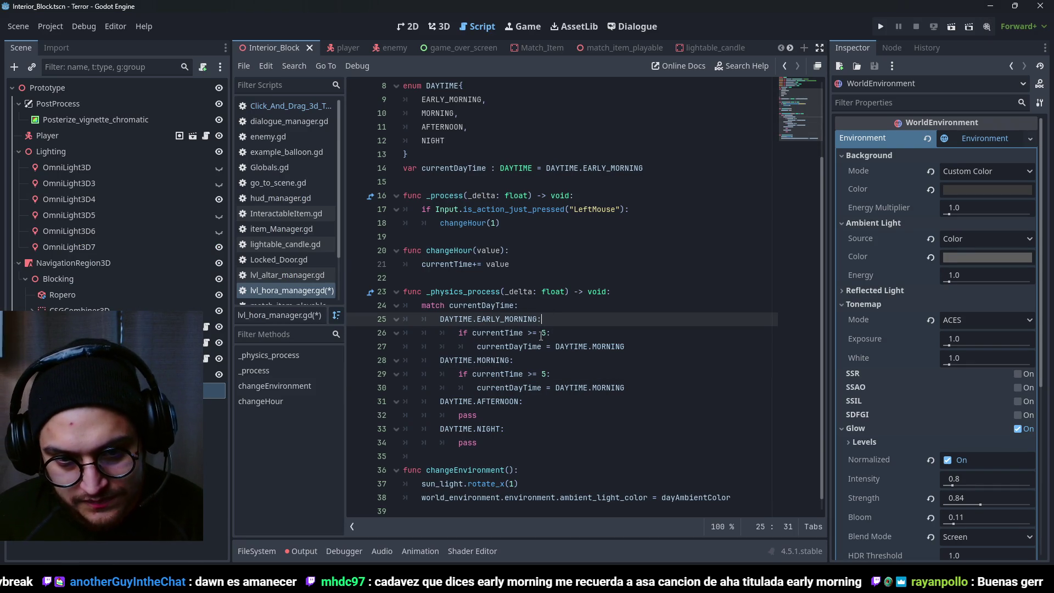
pyautogui.doubleClick(543, 333)
pyautogui.write('6')
pyautogui.doubleClick(544, 374)
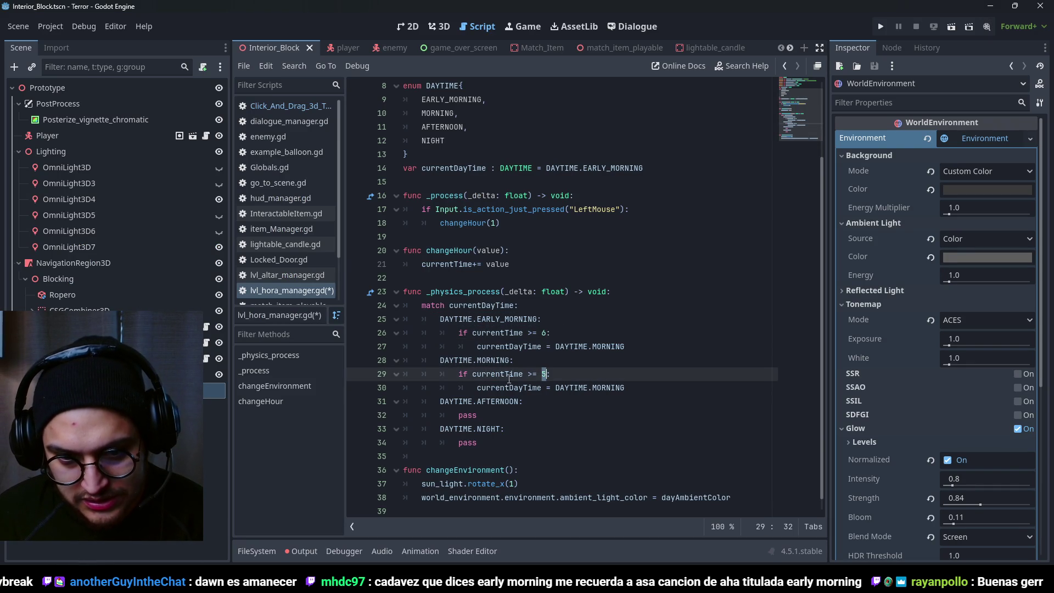
pyautogui.click(613, 388)
pyautogui.doubleClick(604, 388)
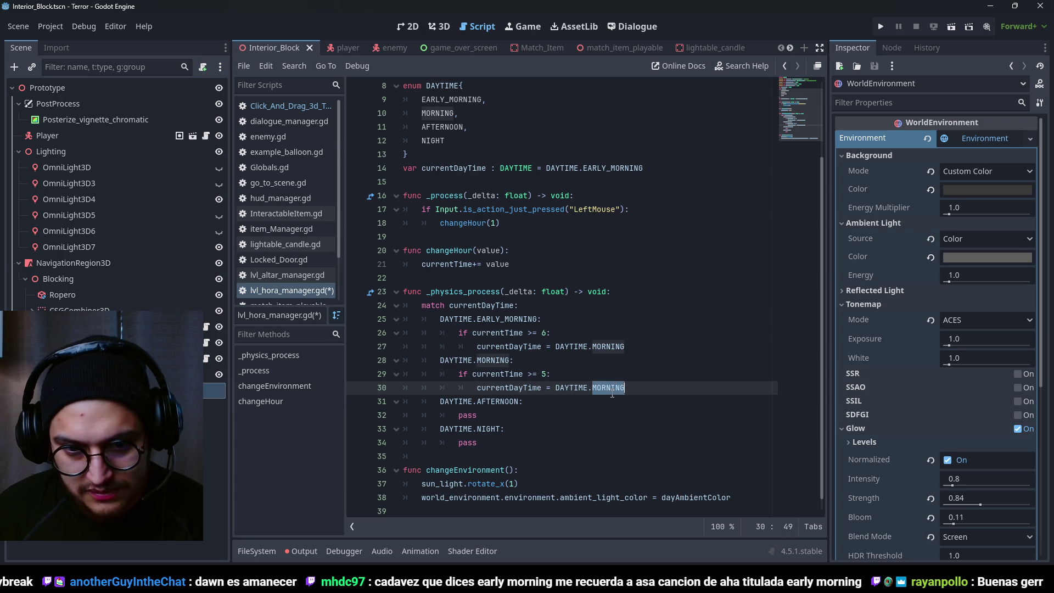
pyautogui.write('AFTERNOON:')
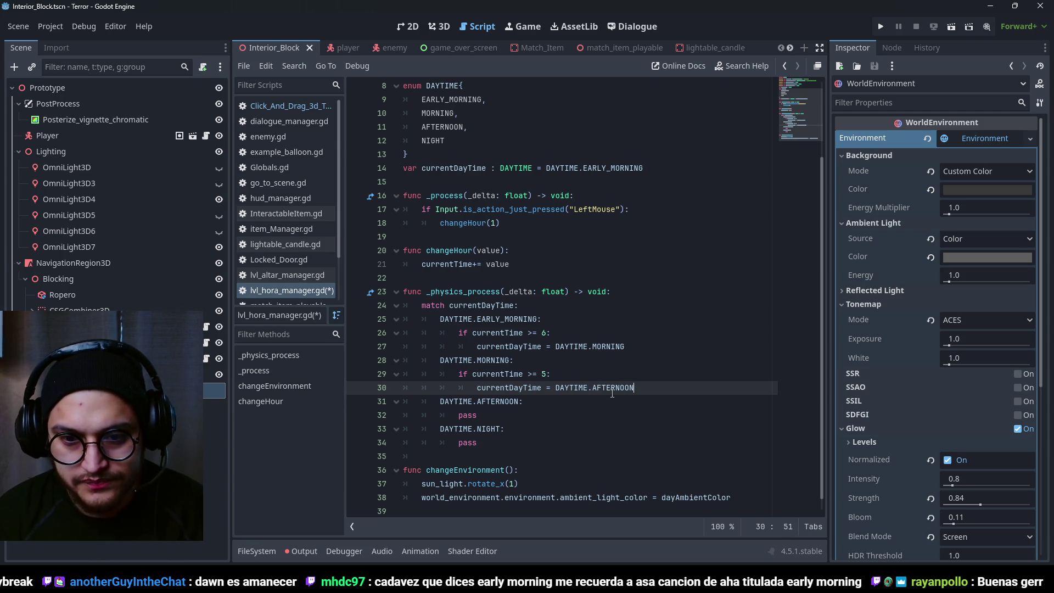
pyautogui.moveTo(698, 389); pyautogui.dragTo(365, 384)
pyautogui.click(645, 392)
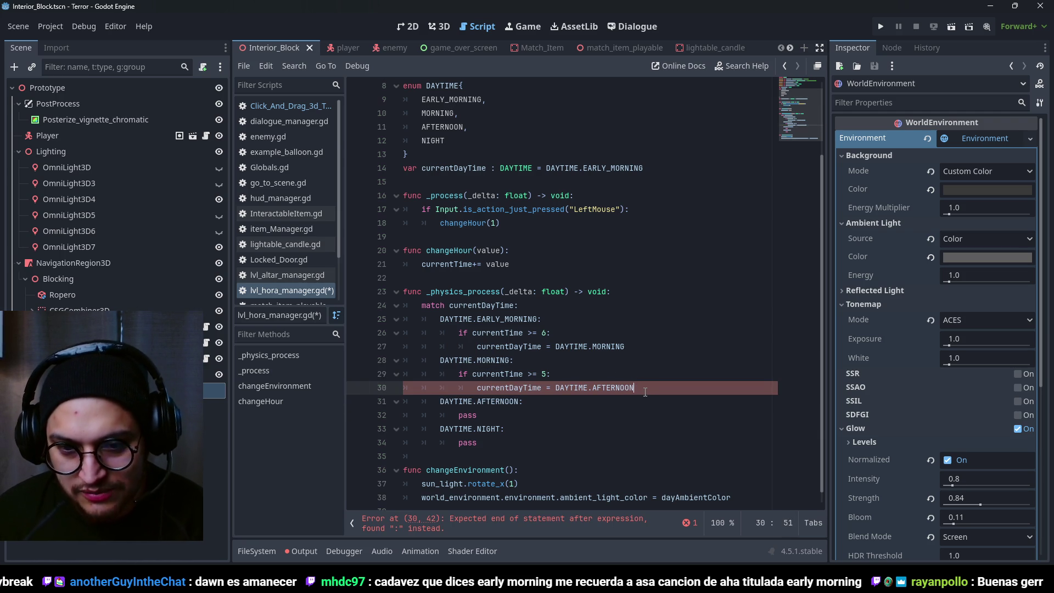
# - Copy the morning check over the AFTERNOON case's pass and set its threshold to 8.5
pyautogui.click(611, 375)
pyautogui.moveTo(642, 394)
pyautogui.mouseDown()
pyautogui.moveTo(406, 387)
pyautogui.moveTo(404, 375)
pyautogui.mouseUp()
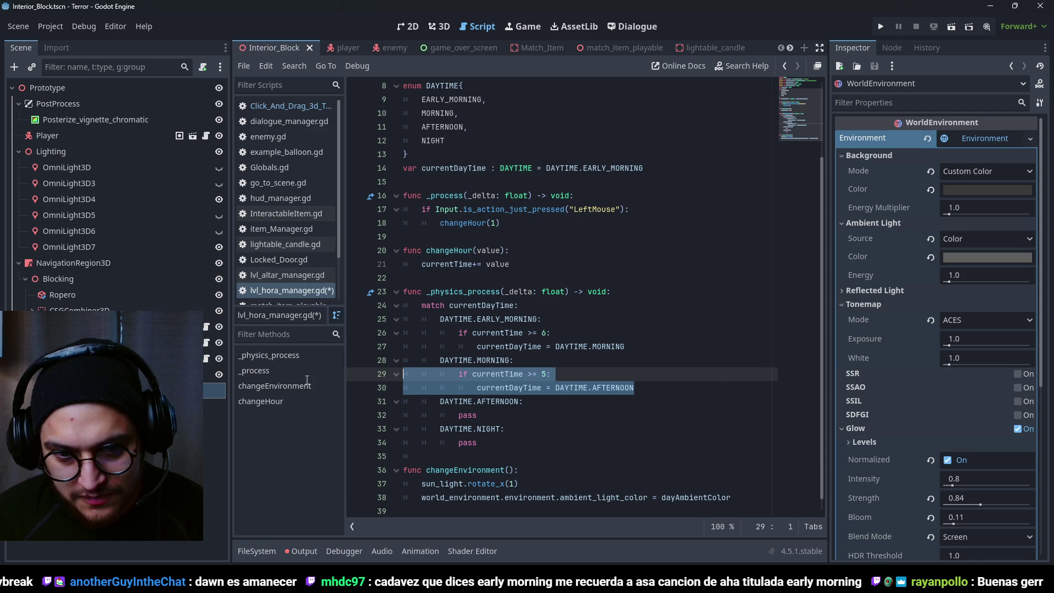
pyautogui.hotkey('ctrl', 's')
pyautogui.hotkey('ctrl', 'c')
pyautogui.tripleClick(491, 416)
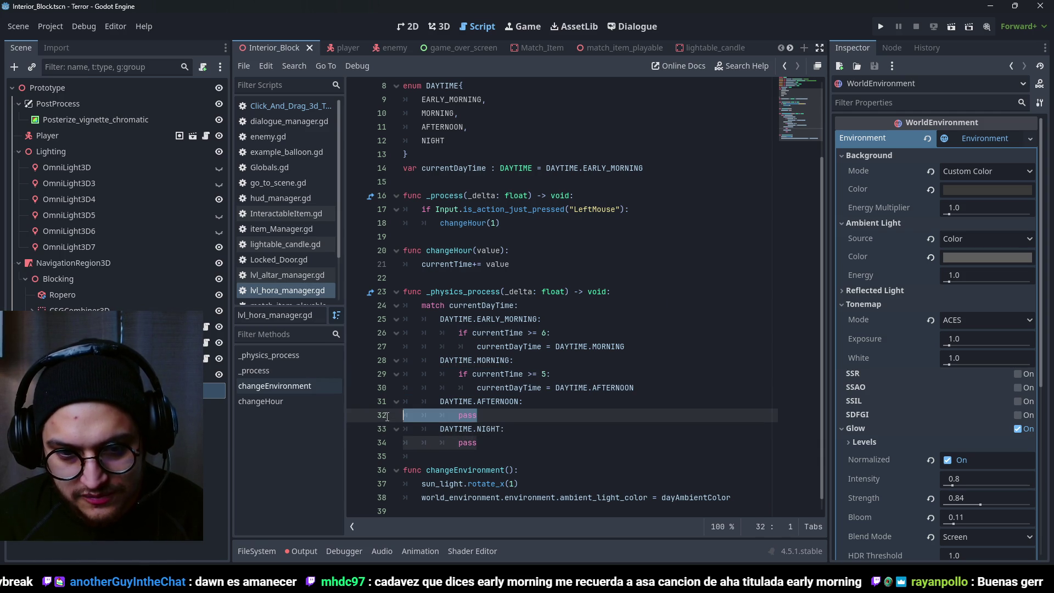
pyautogui.hotkey('ctrl', 'v')
pyautogui.doubleClick(543, 416)
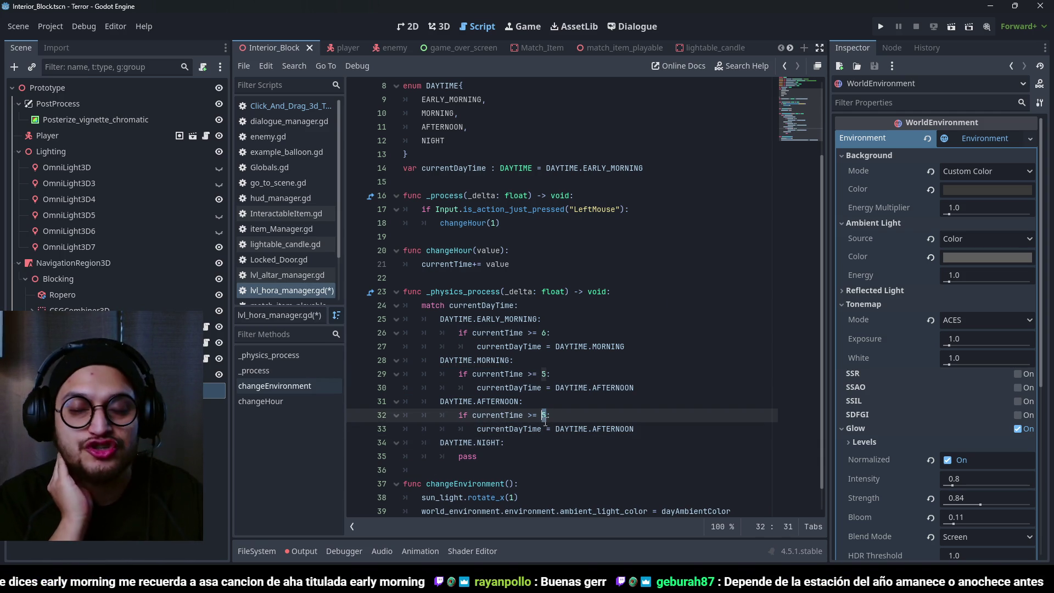
pyautogui.hotkey('ctrl', 's')
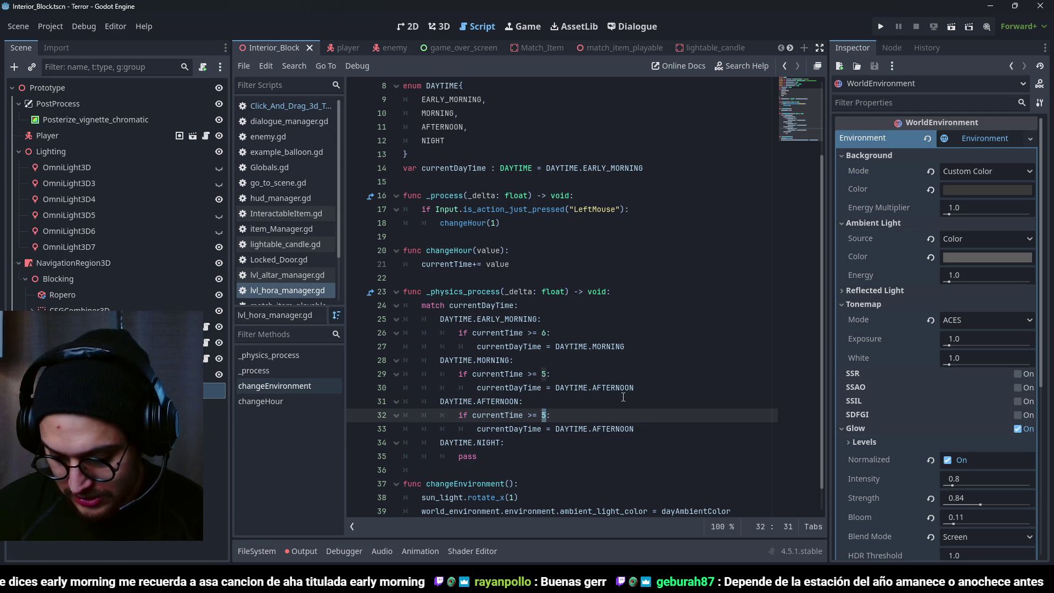
pyautogui.write('8')
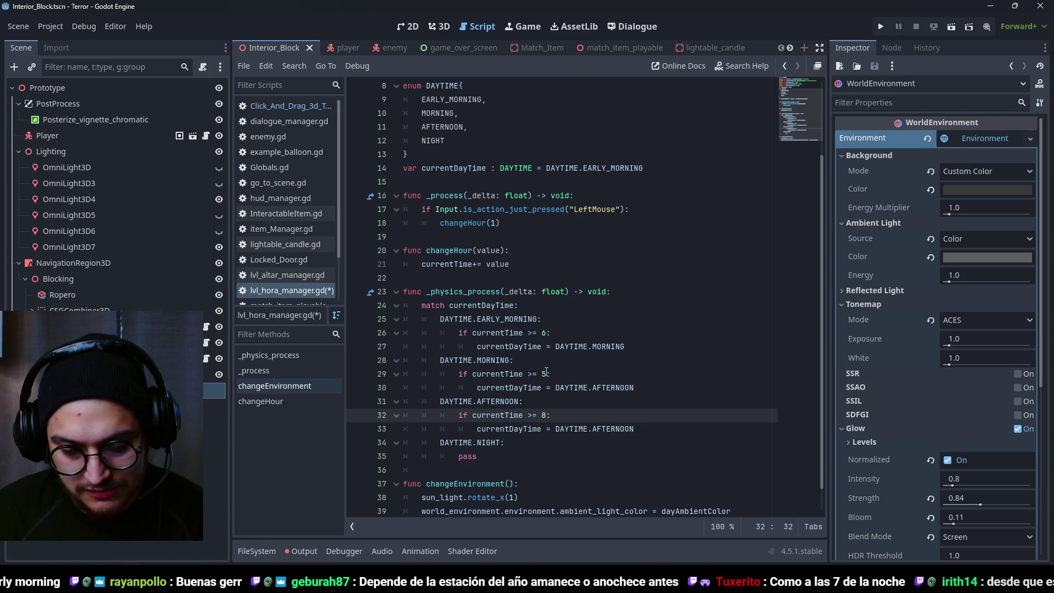
pyautogui.press('BackSpace')
pyautogui.write('9')
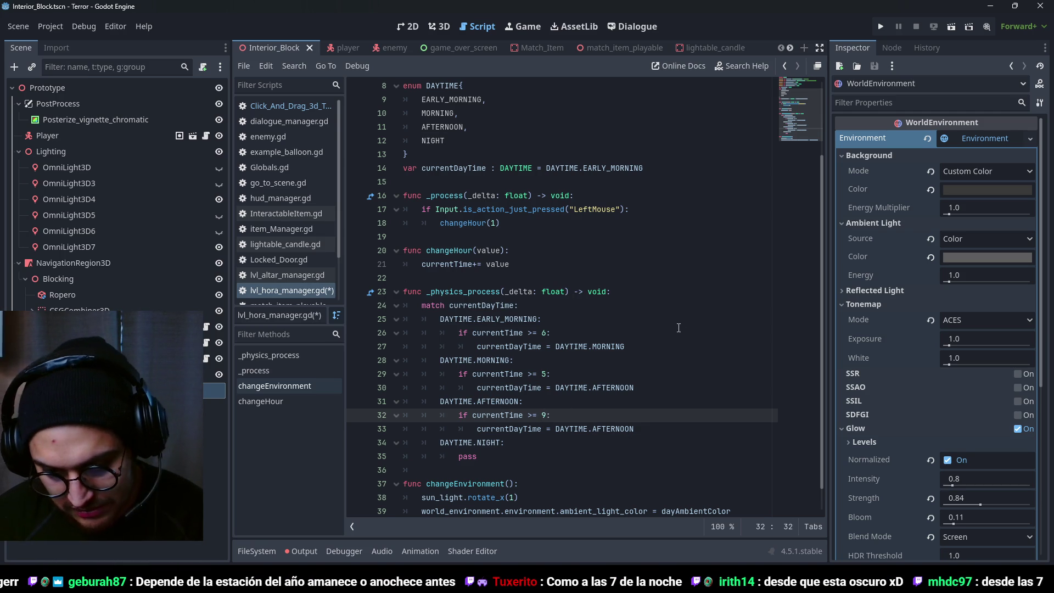
pyautogui.press('BackSpace')
pyautogui.write('8.5')
# - Make AFTERNOON switch to DAYTIME.NIGHT and paste its check over the NIGHT case's pass
pyautogui.hotkey('ctrl', 's')
pyautogui.doubleClick(613, 429)
pyautogui.write('NIGHT')
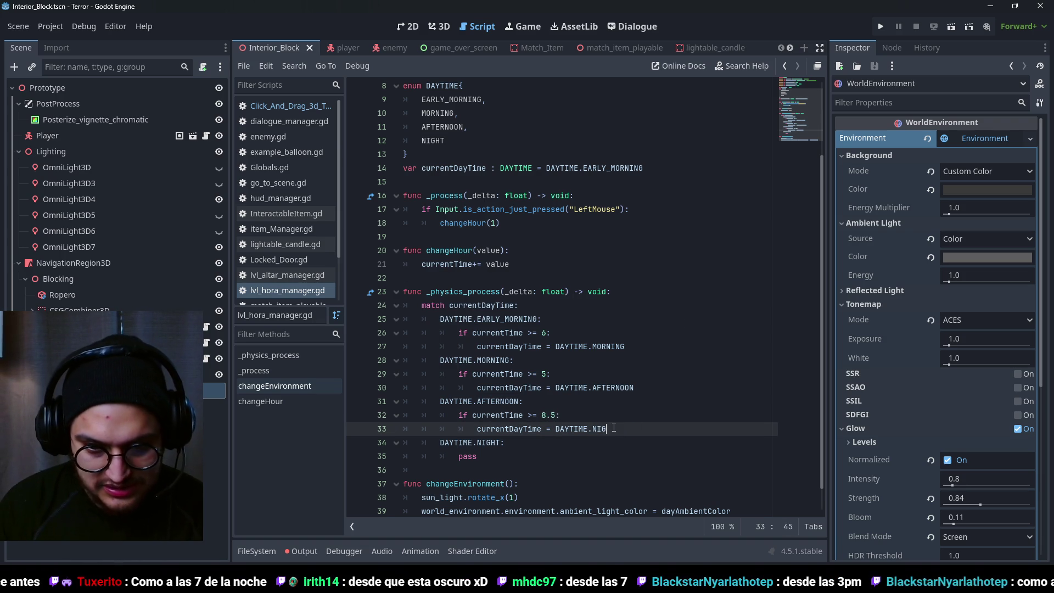
pyautogui.moveTo(488, 459); pyautogui.dragTo(454, 460)
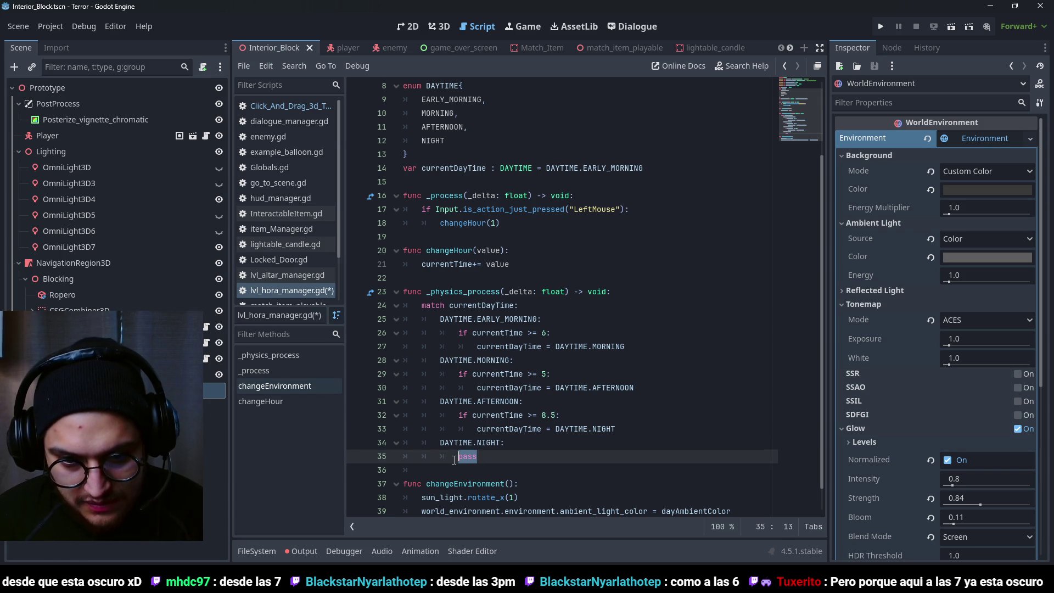
pyautogui.moveTo(615, 434); pyautogui.dragTo(377, 414)
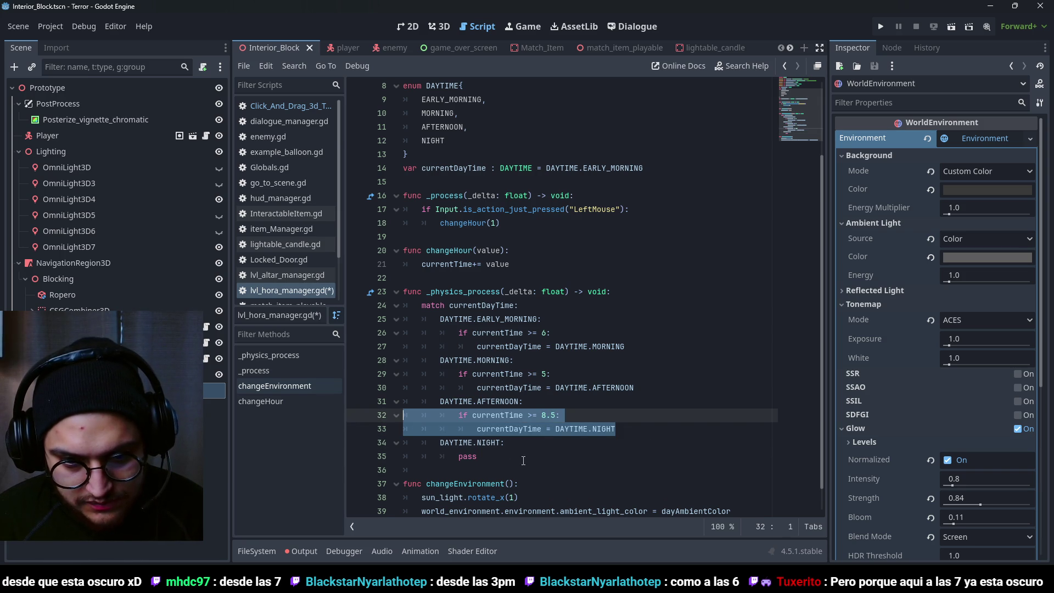
pyautogui.hotkey('ctrl', 'c')
pyautogui.moveTo(523, 460); pyautogui.dragTo(404, 460)
pyautogui.hotkey('ctrl', 'v')
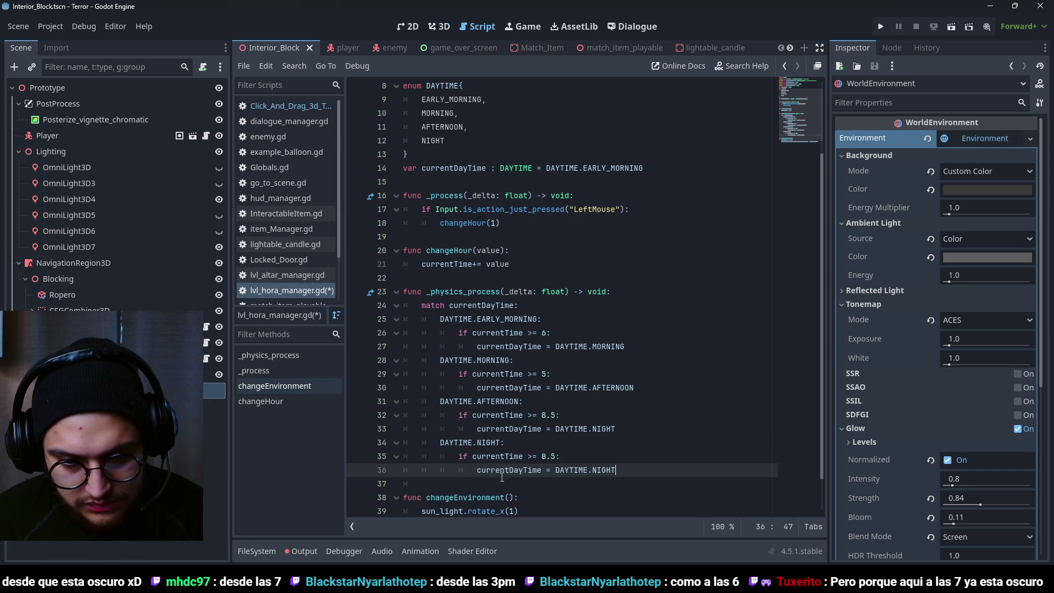
pyautogui.click(400, 483)
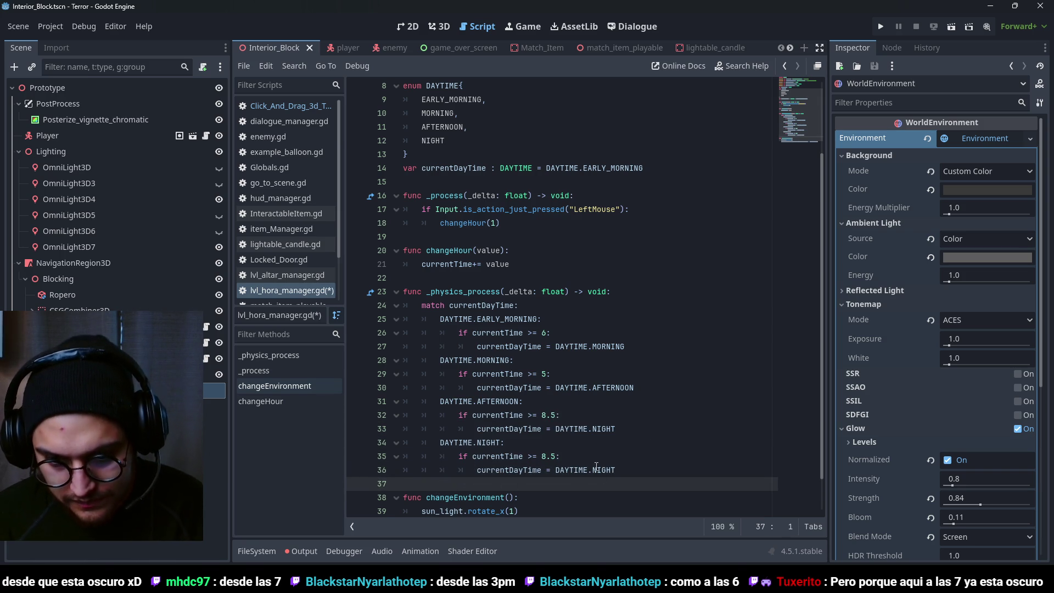
# - Change the NIGHT check to currentTime >= 12 targeting DAYTIME.EARLY_MORNING, and save
pyautogui.doubleClick(565, 471)
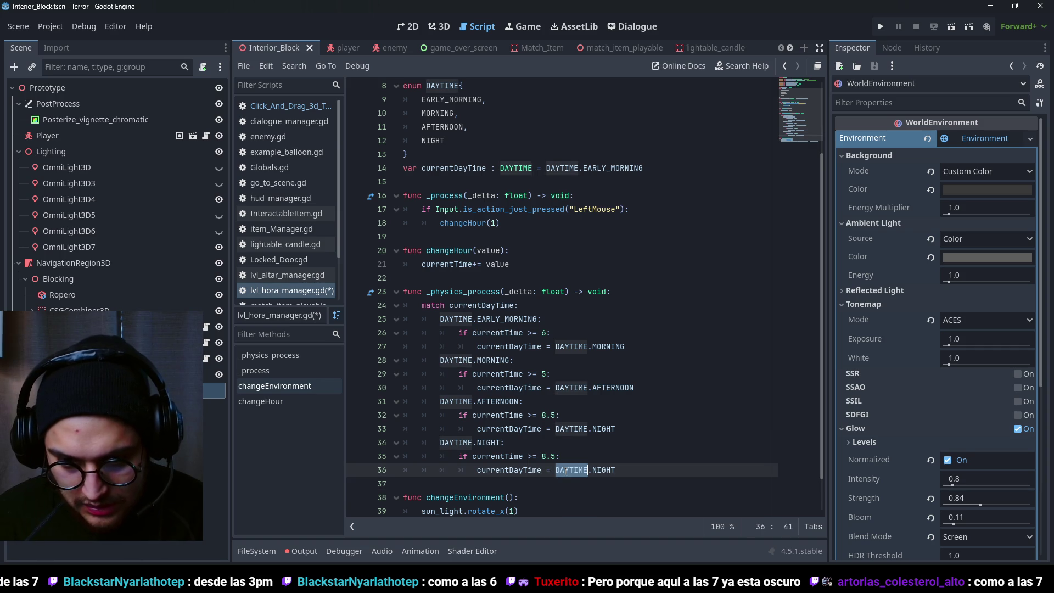
pyautogui.doubleClick(604, 471)
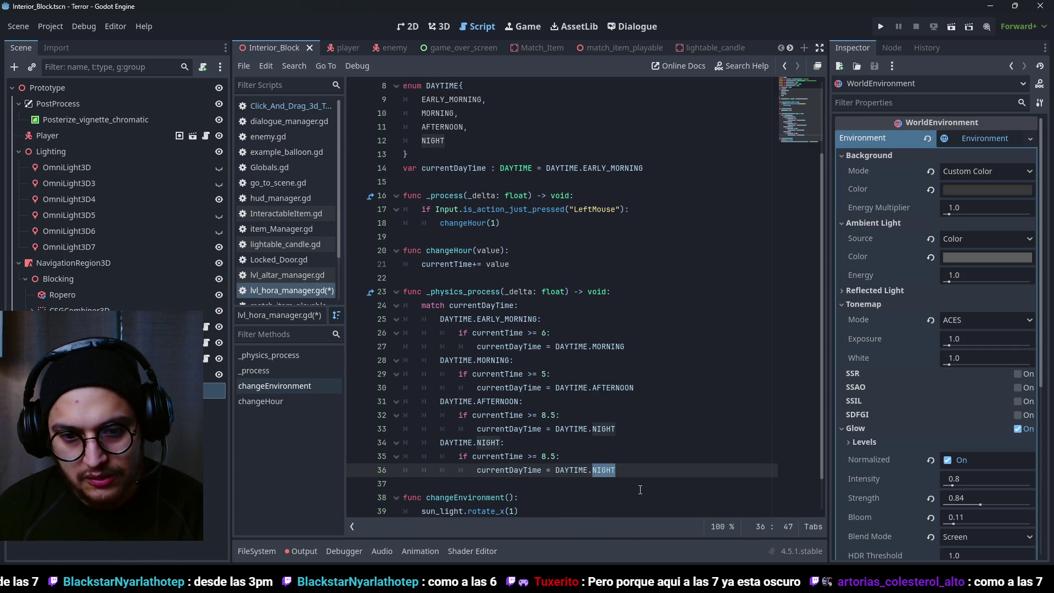
pyautogui.moveTo(555, 454); pyautogui.dragTo(542, 456)
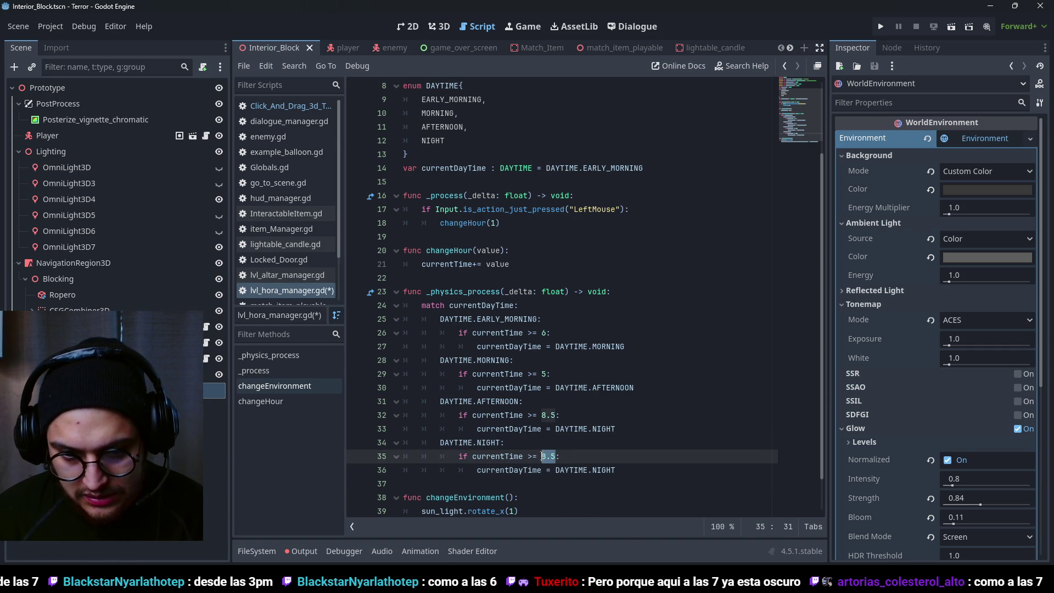
pyautogui.write('12')
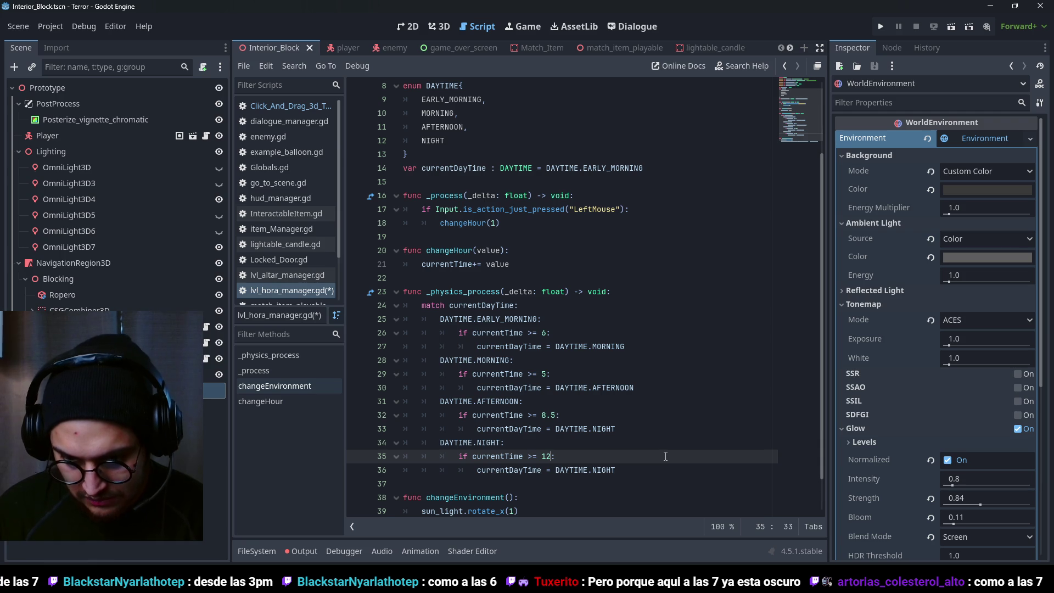
pyautogui.doubleClick(603, 470)
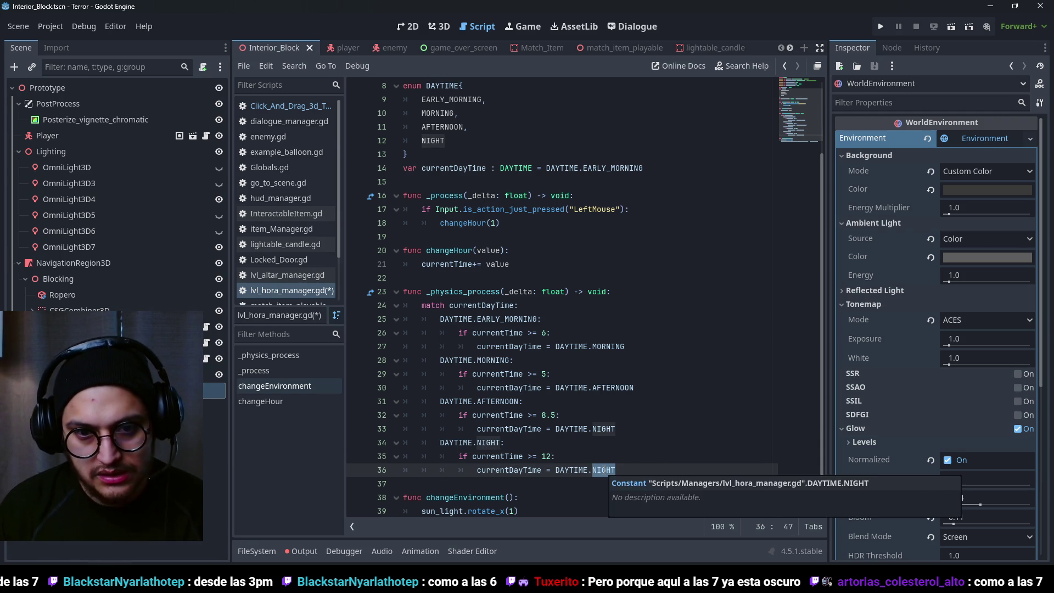
pyautogui.write('MO')
pyautogui.press('BackSpace')
pyautogui.press('BackSpace')
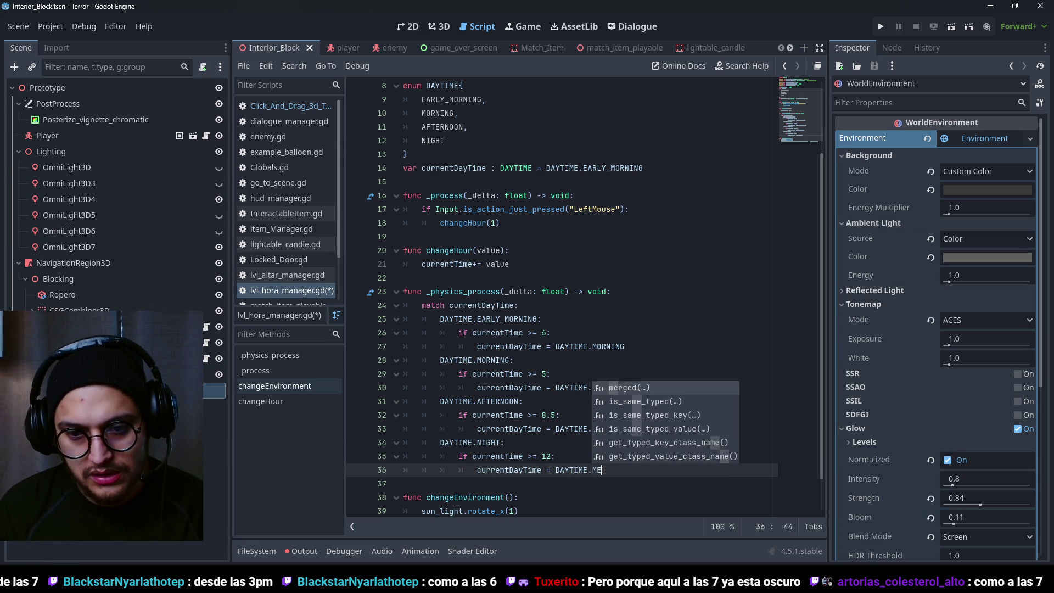
pyautogui.write('E')
pyautogui.press('Return')
pyautogui.hotkey('ctrl', 's')
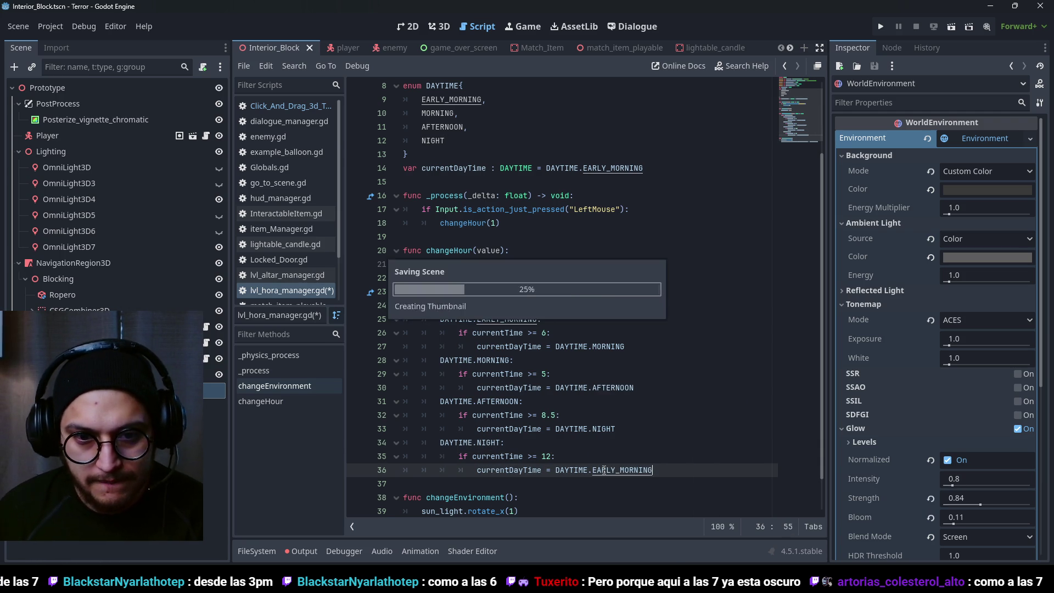
pyautogui.click(542, 332)
pyautogui.click(592, 470)
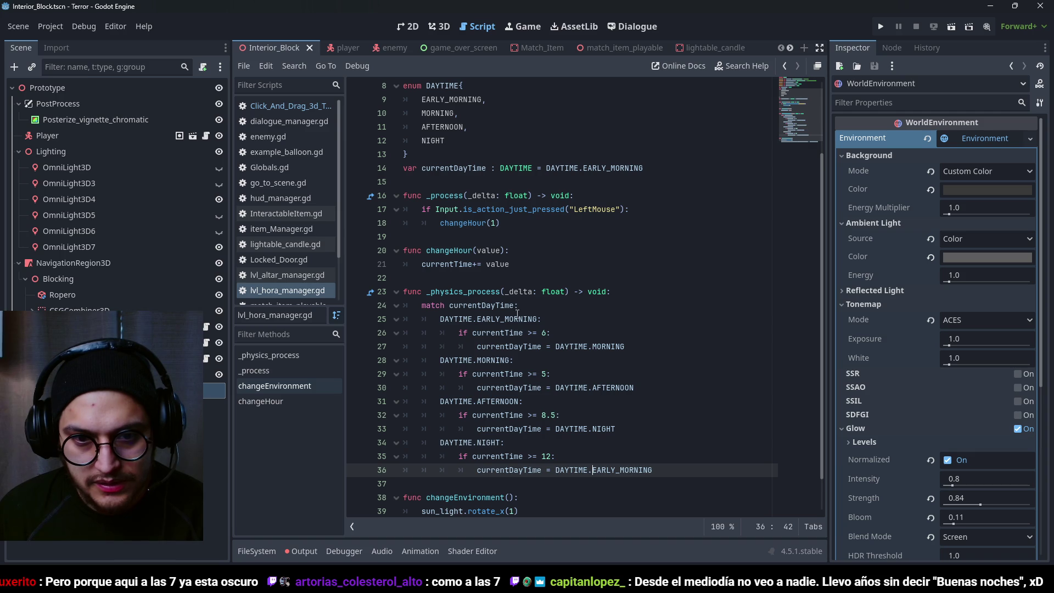
pyautogui.click(496, 223)
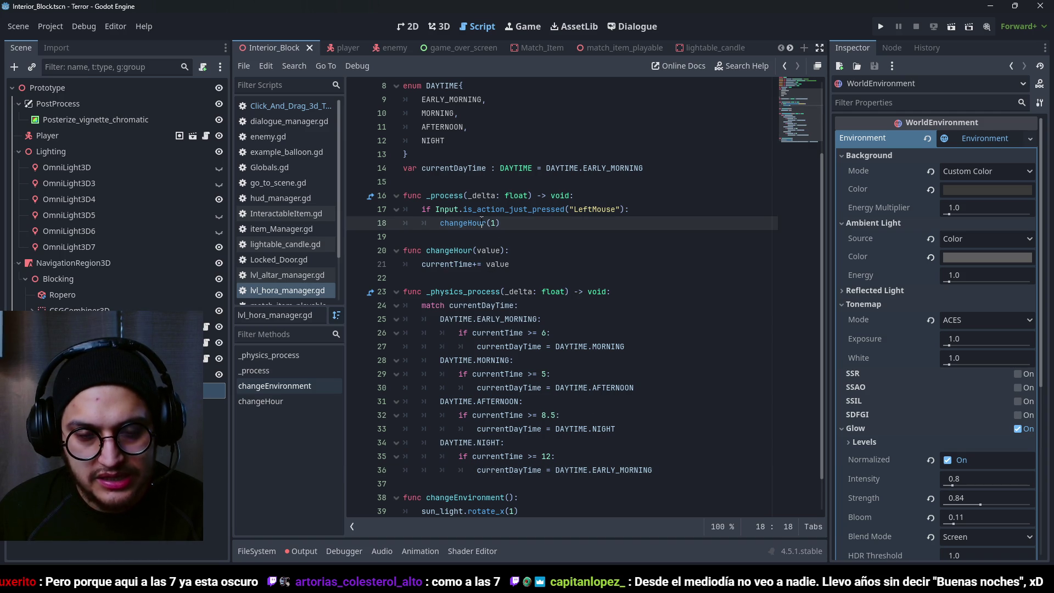
pyautogui.hotkey('shift', 'Left')
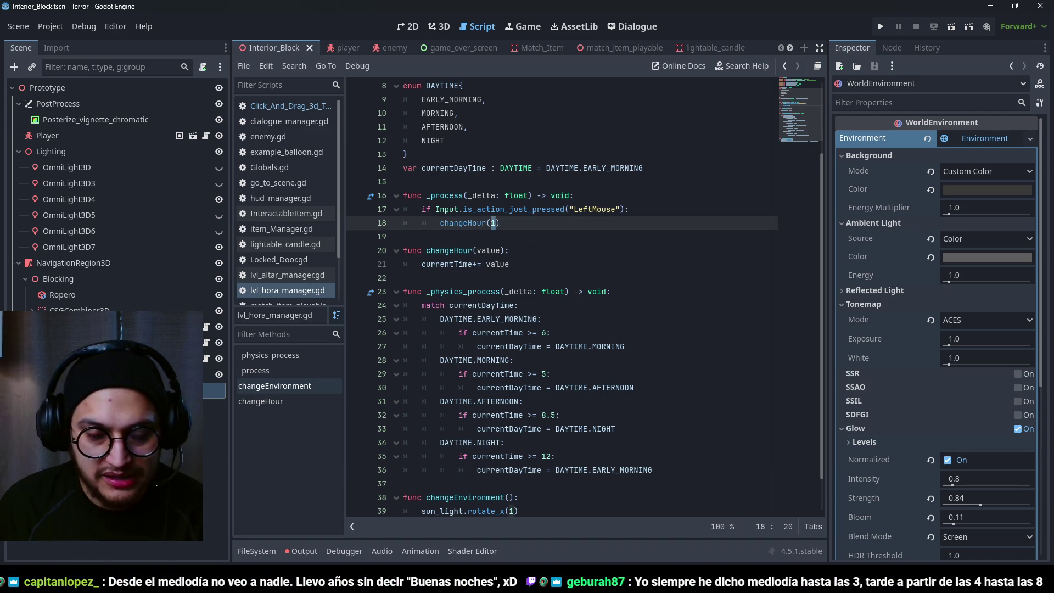
pyautogui.press('Down')
pyautogui.press('Down')
pyautogui.press('Down')
pyautogui.press('End')
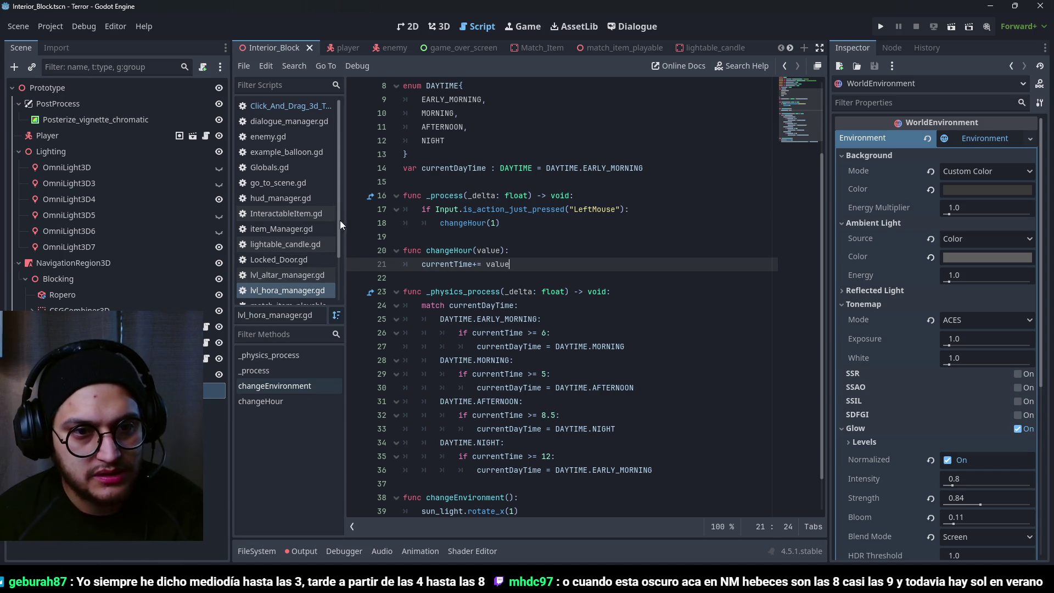
# - In item_Manager.gd, select the currentItemLoadedIndex decrement and wrap lines
pyautogui.click(310, 228)
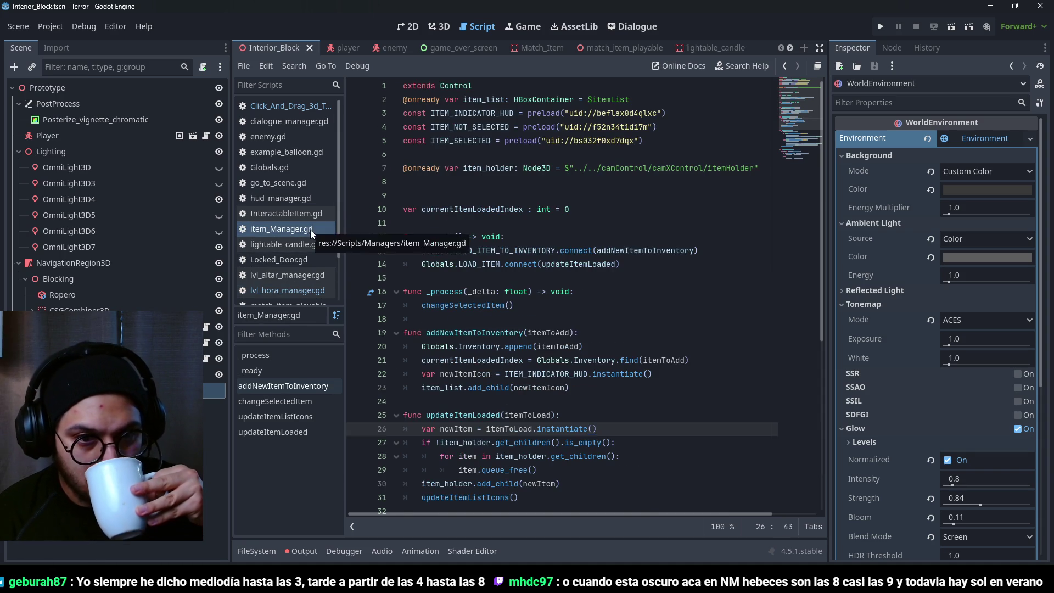
pyautogui.scroll(-6, 549, 297)
pyautogui.doubleClick(583, 333)
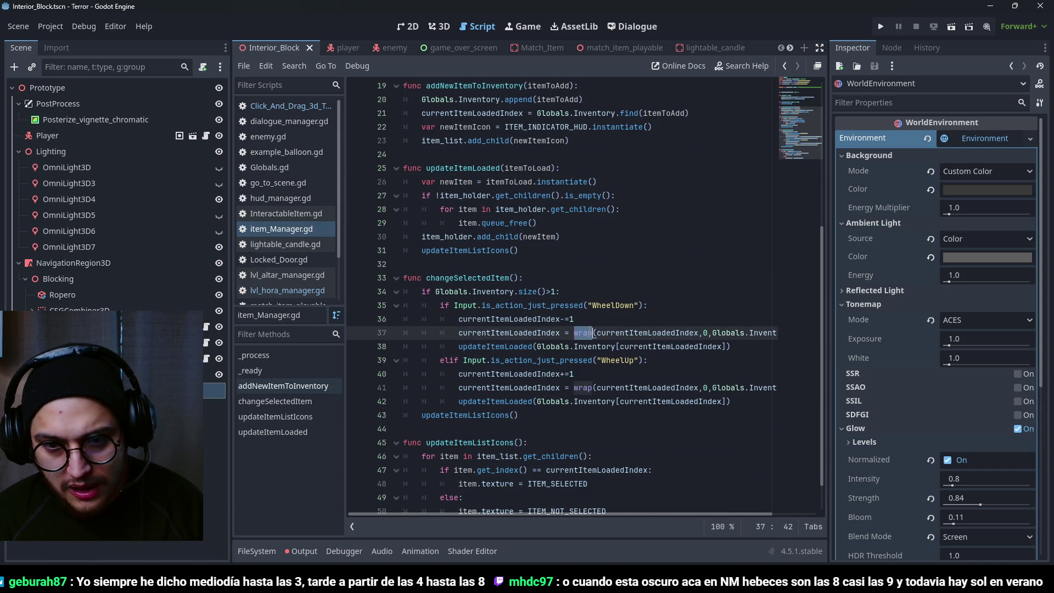
pyautogui.click(679, 333)
pyautogui.moveTo(651, 515); pyautogui.dragTo(733, 510)
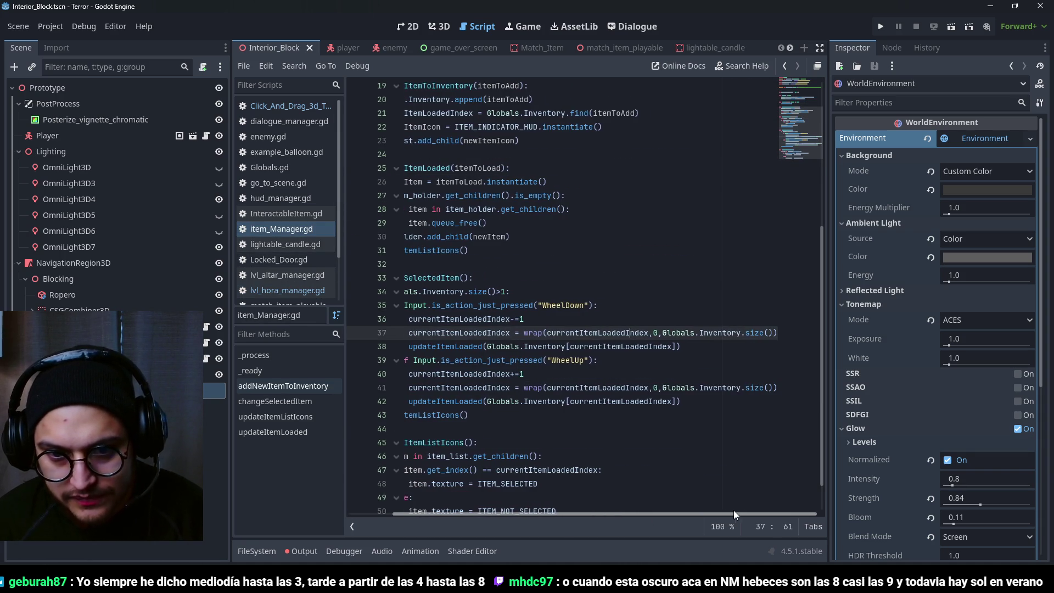
pyautogui.doubleClick(459, 332)
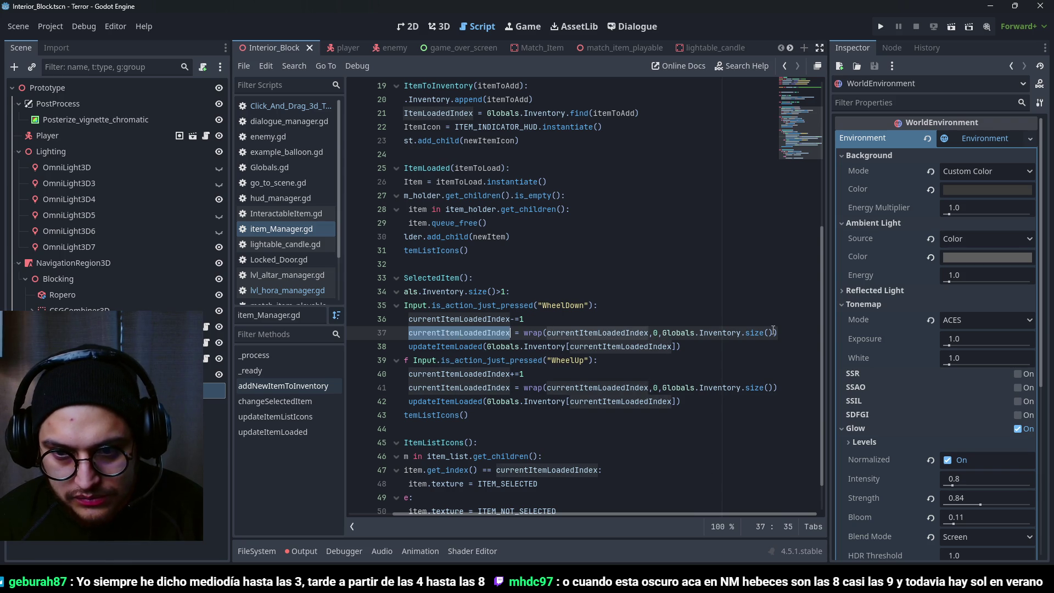
pyautogui.scroll(-1, 779, 332)
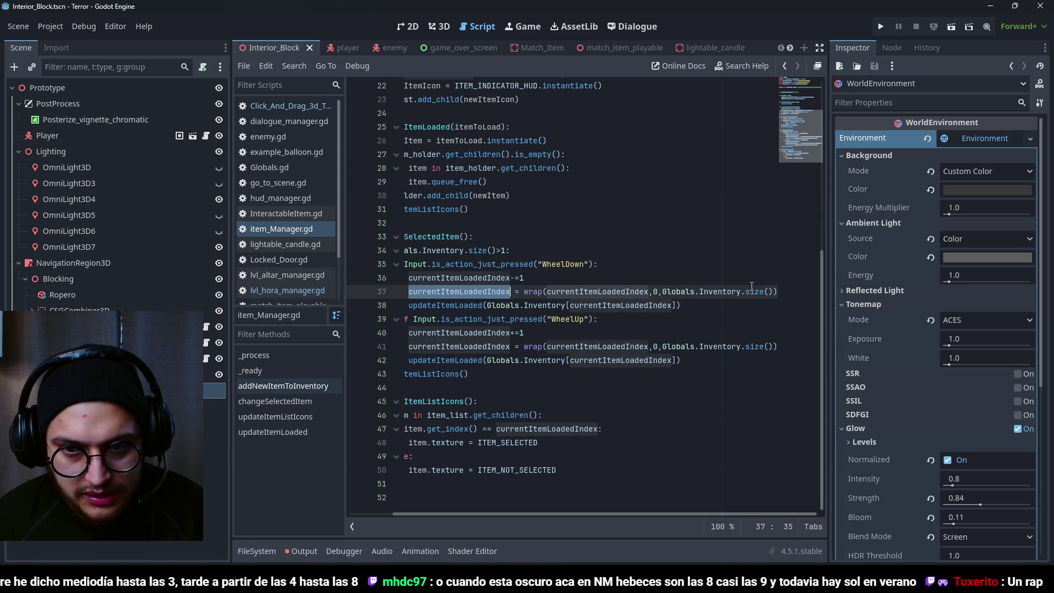
pyautogui.moveTo(782, 294)
pyautogui.mouseDown()
pyautogui.moveTo(428, 291)
pyautogui.moveTo(389, 278)
pyautogui.mouseUp()
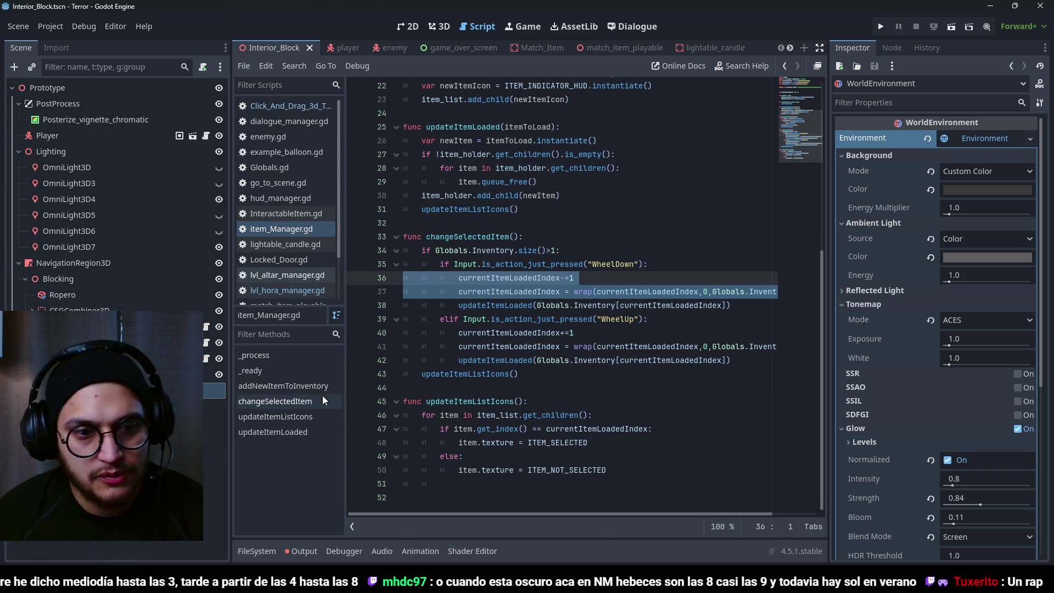
# - In lvl_hora_manager.gd, open a new line after currentTime += value in changeHour
pyautogui.click(288, 290)
pyautogui.click(531, 236)
pyautogui.click(531, 265)
pyautogui.press('Return')
# - Add 'currentTime = wrap(currentTime,0,23)' in changeHour and save
pyautogui.hotkey('ctrl', 'v')
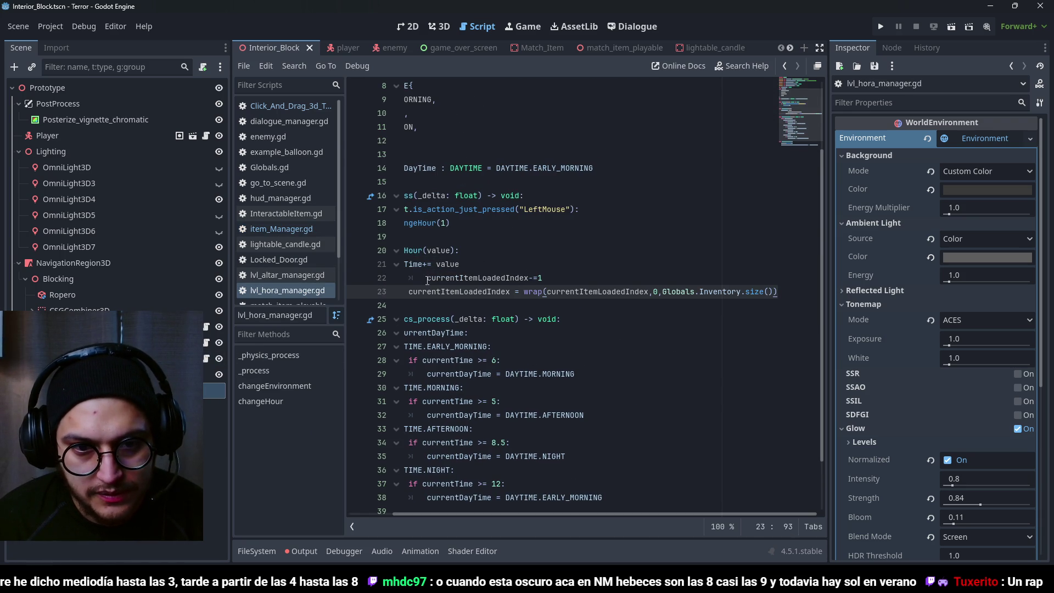
pyautogui.moveTo(479, 291); pyautogui.dragTo(456, 278)
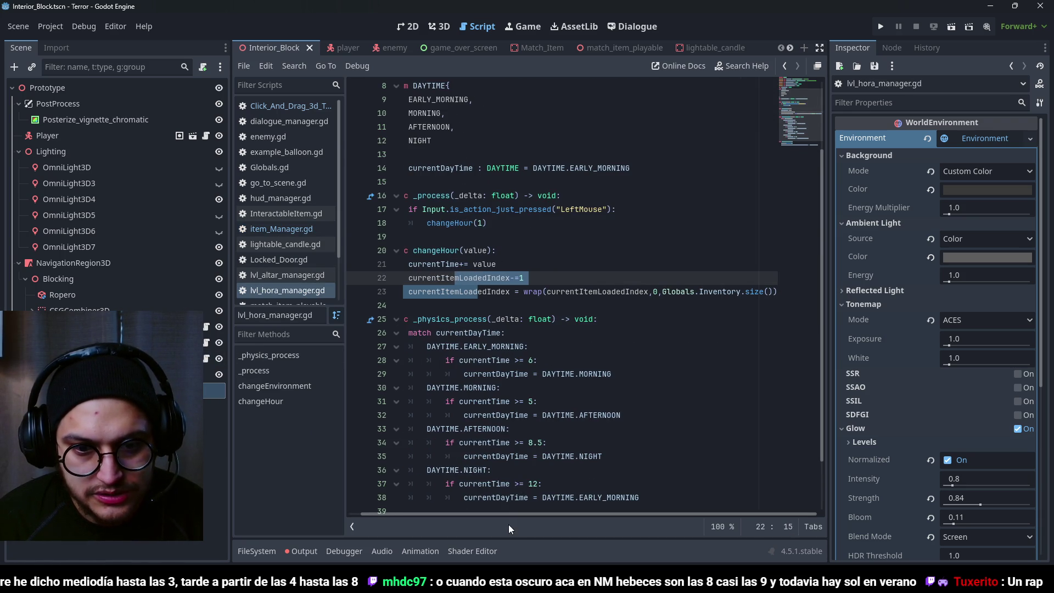
pyautogui.moveTo(509, 512); pyautogui.dragTo(495, 512)
pyautogui.click(528, 264)
pyautogui.press('Return')
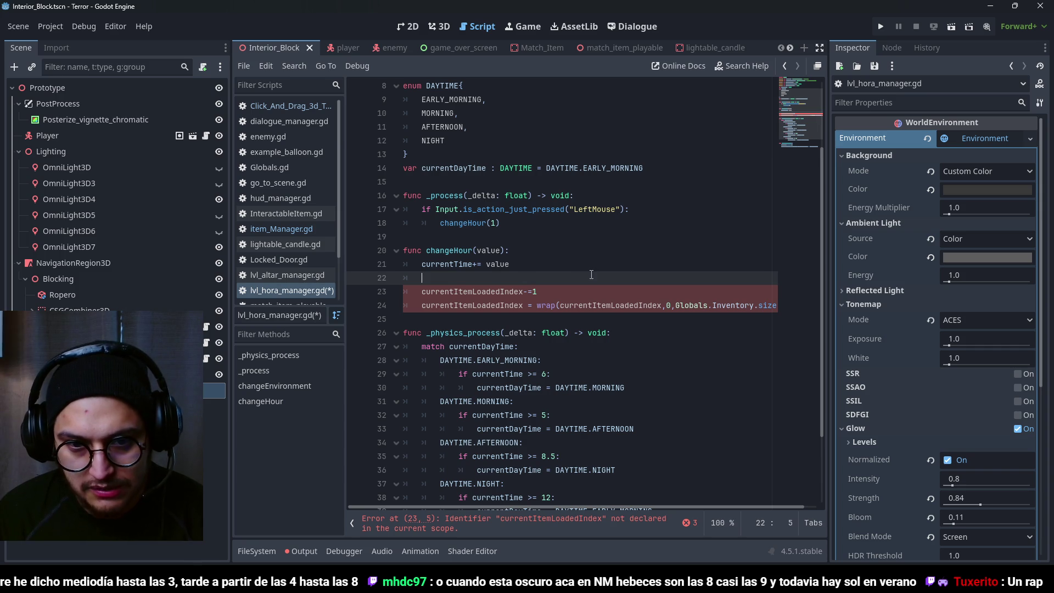
pyautogui.write('currentTi')
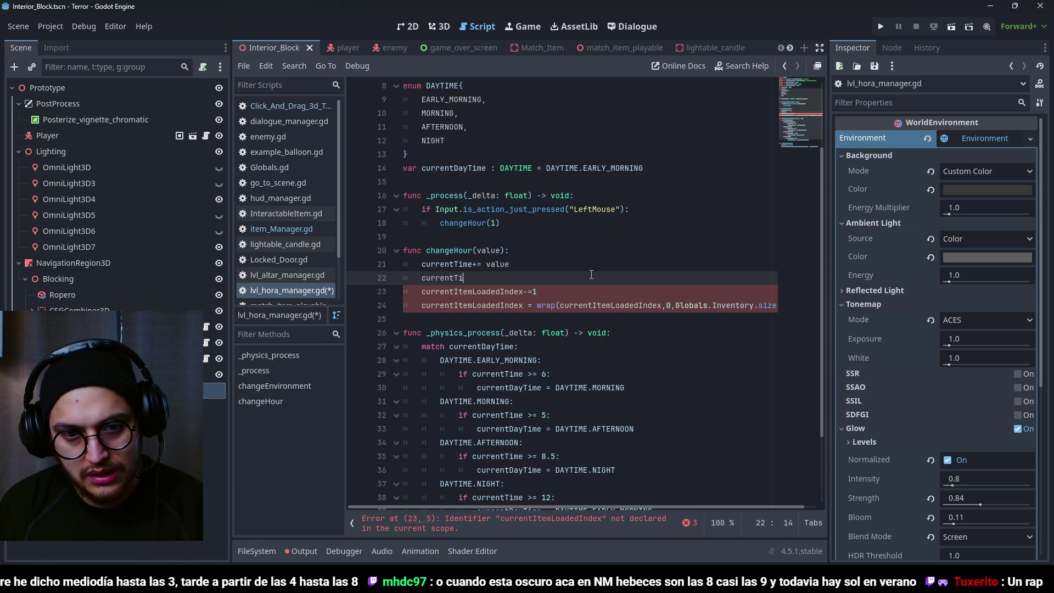
pyautogui.write('me = wrap')
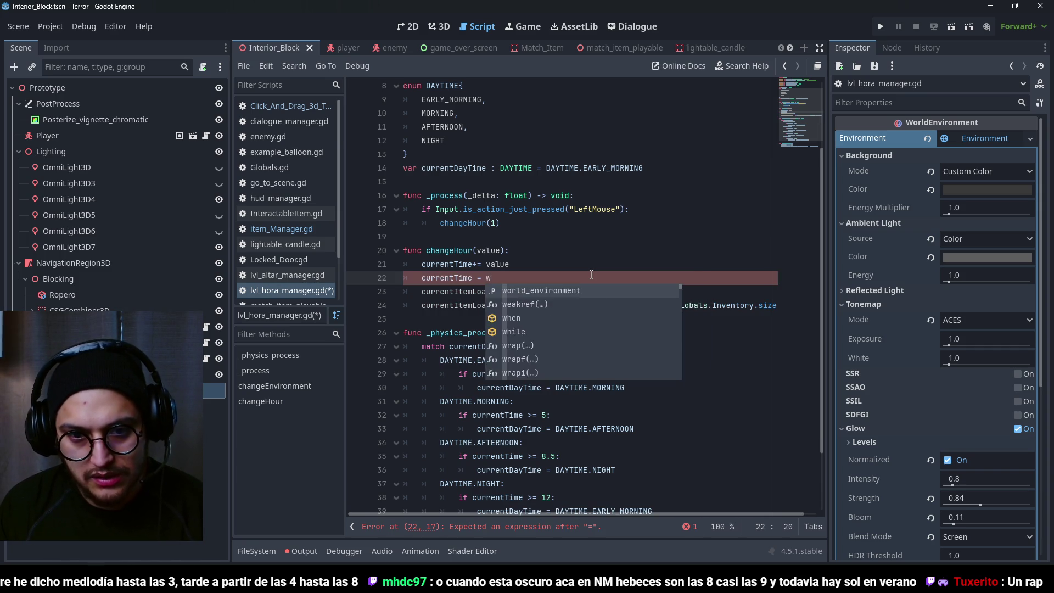
pyautogui.press('Return')
pyautogui.write('current')
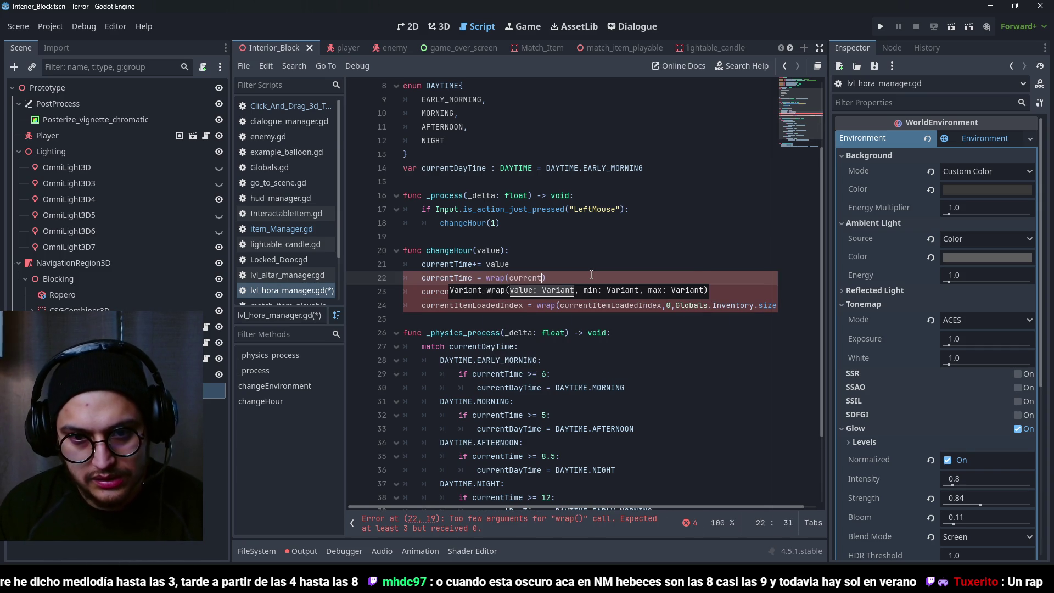
pyautogui.write('Time,0,2')
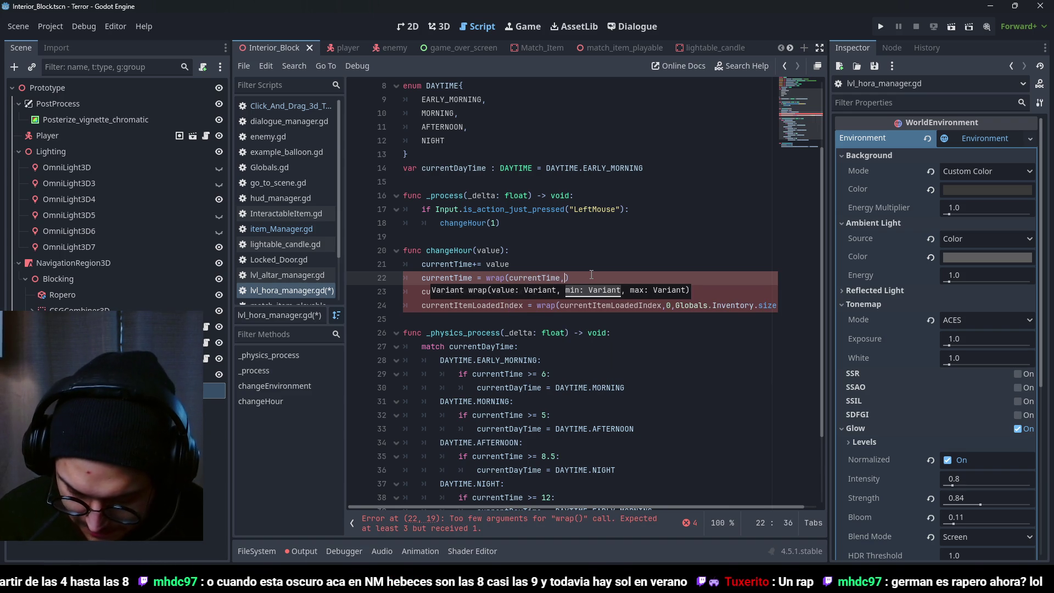
pyautogui.write('4)')
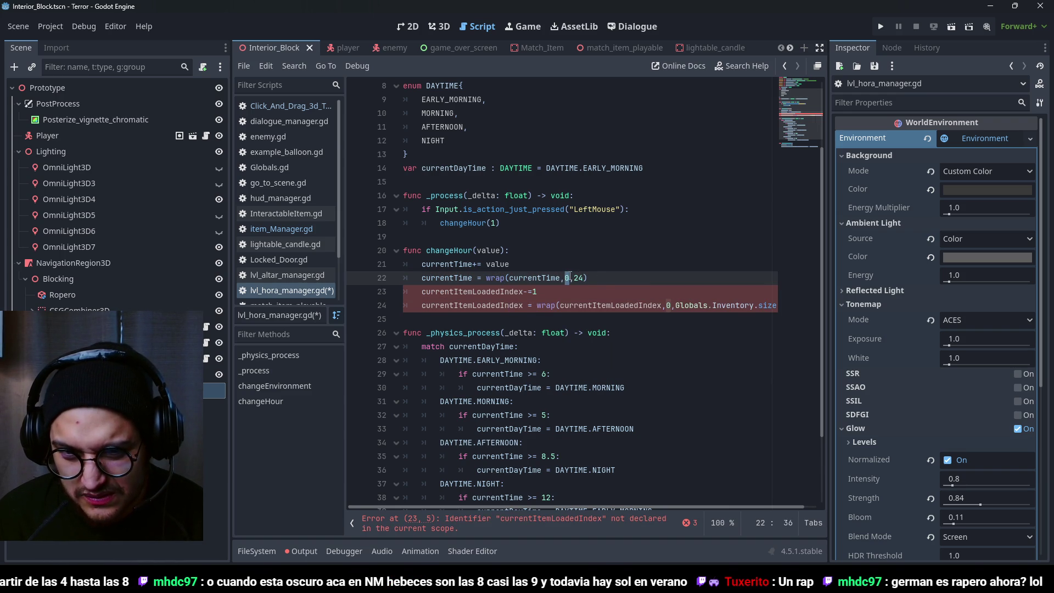
pyautogui.click(579, 278)
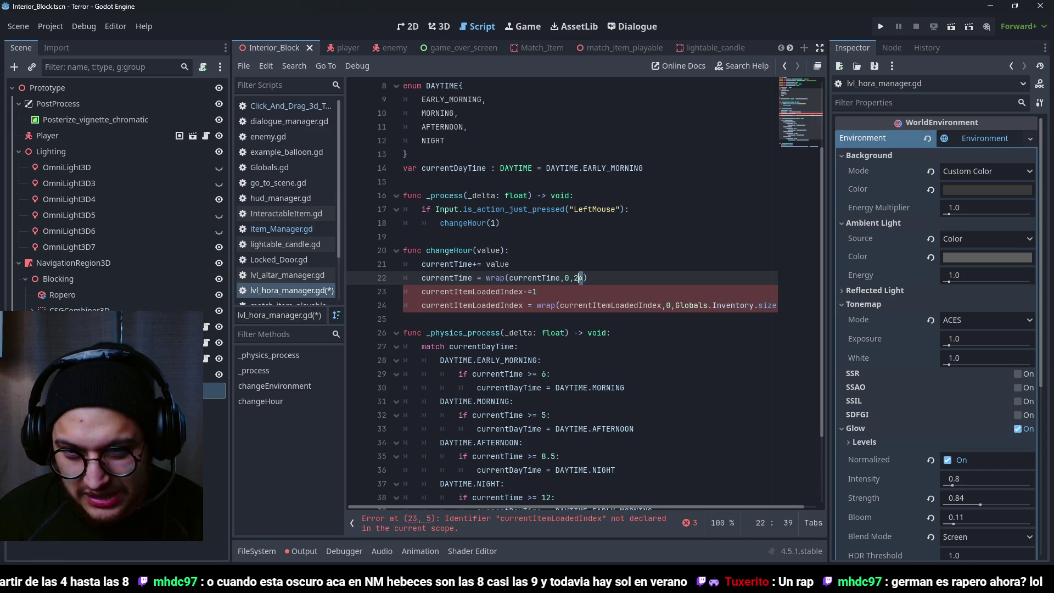
pyautogui.press('Delete')
pyautogui.write('3')
pyautogui.hotkey('ctrl', 's')
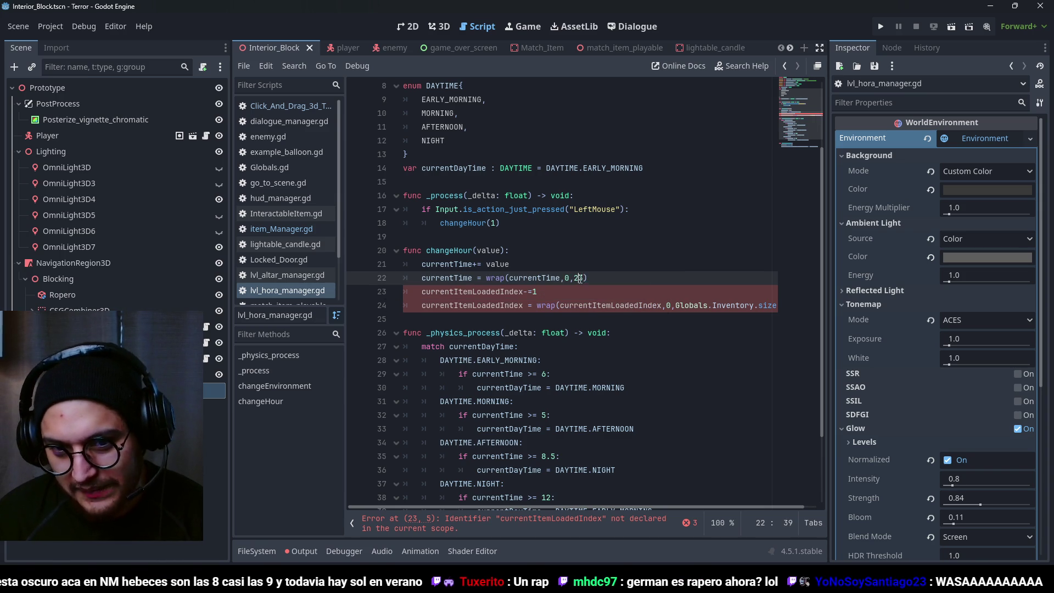
# - Delete the leftover pasted currentItemLoadedIndex lines
pyautogui.moveTo(384, 318); pyautogui.dragTo(371, 297)
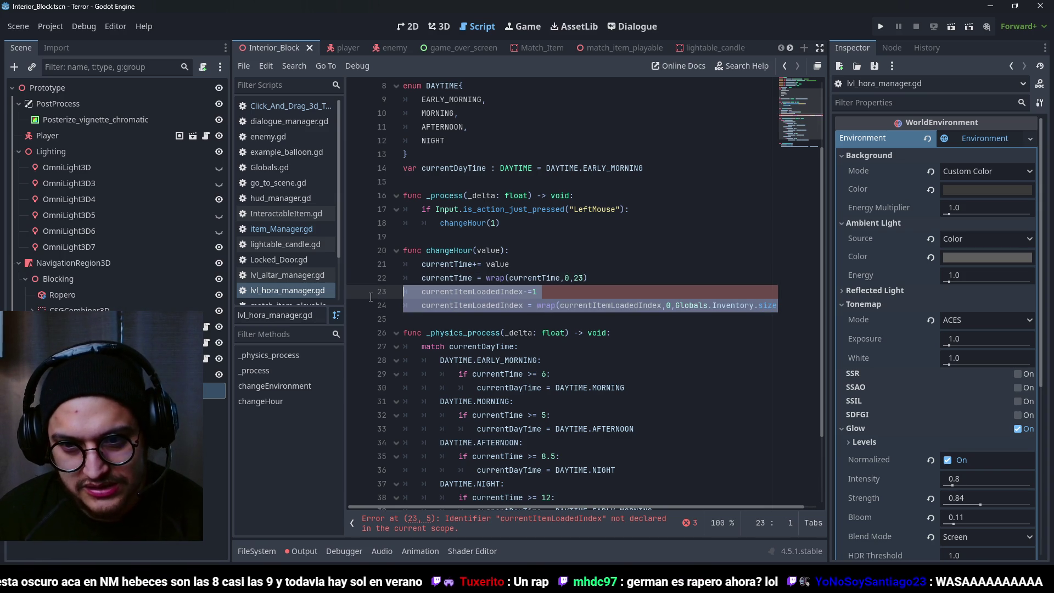
pyautogui.press('Delete')
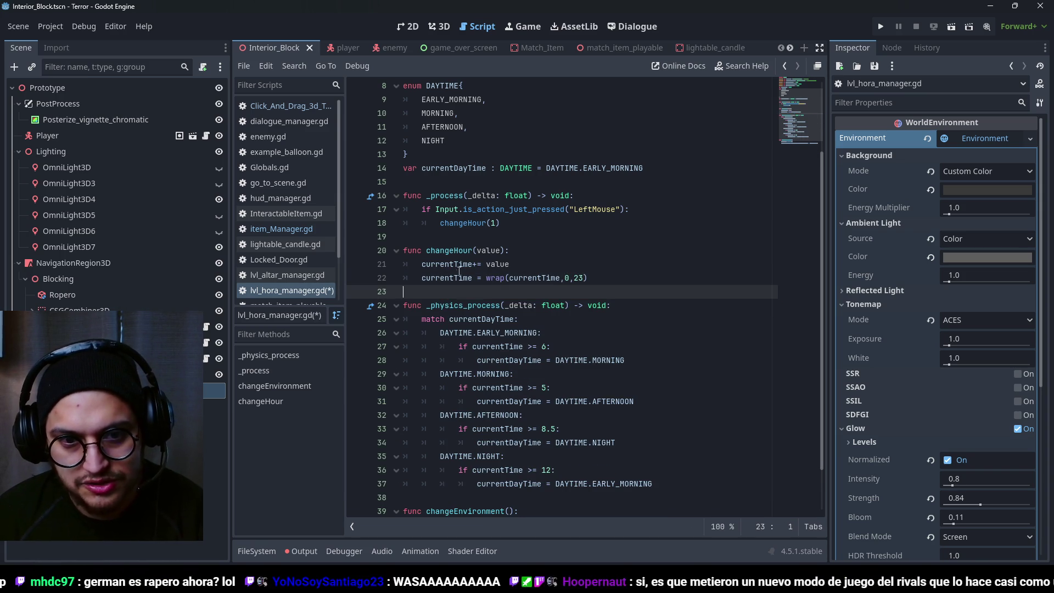
pyautogui.click(481, 254)
# - Save lvl_hora_manager.gd and review the wrap's 0 limit and the night threshold 12
pyautogui.hotkey('ctrl', 's')
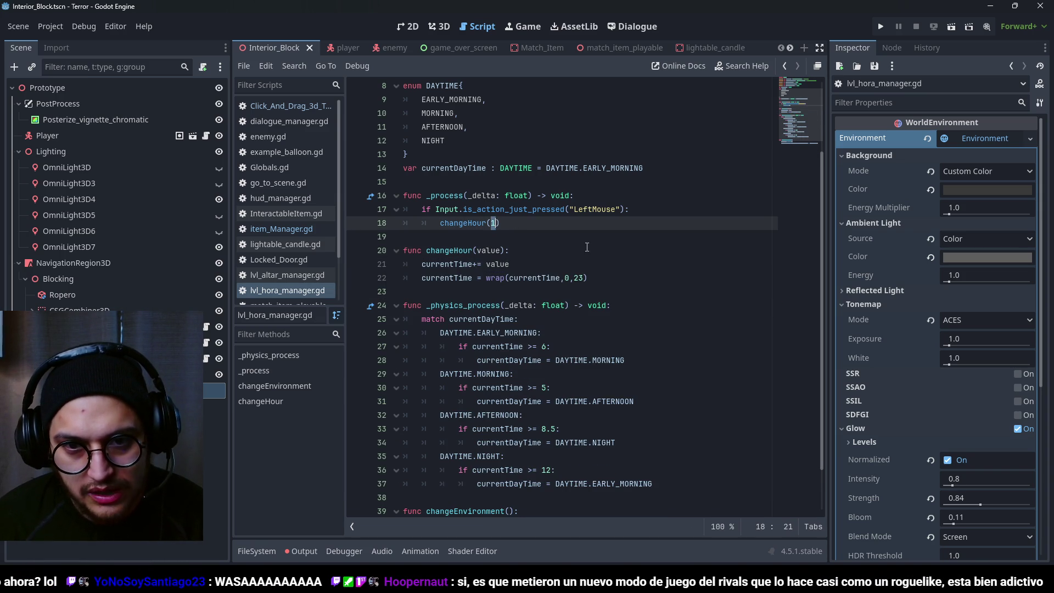
pyautogui.click(570, 291)
pyautogui.doubleClick(567, 278)
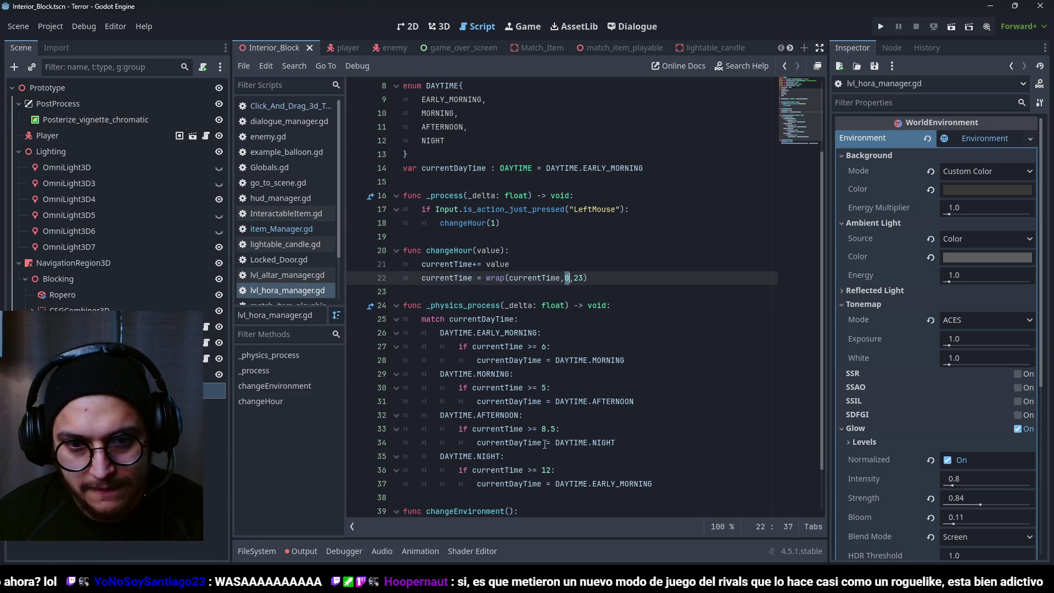
pyautogui.scroll(-2, 556, 325)
pyautogui.doubleClick(547, 415)
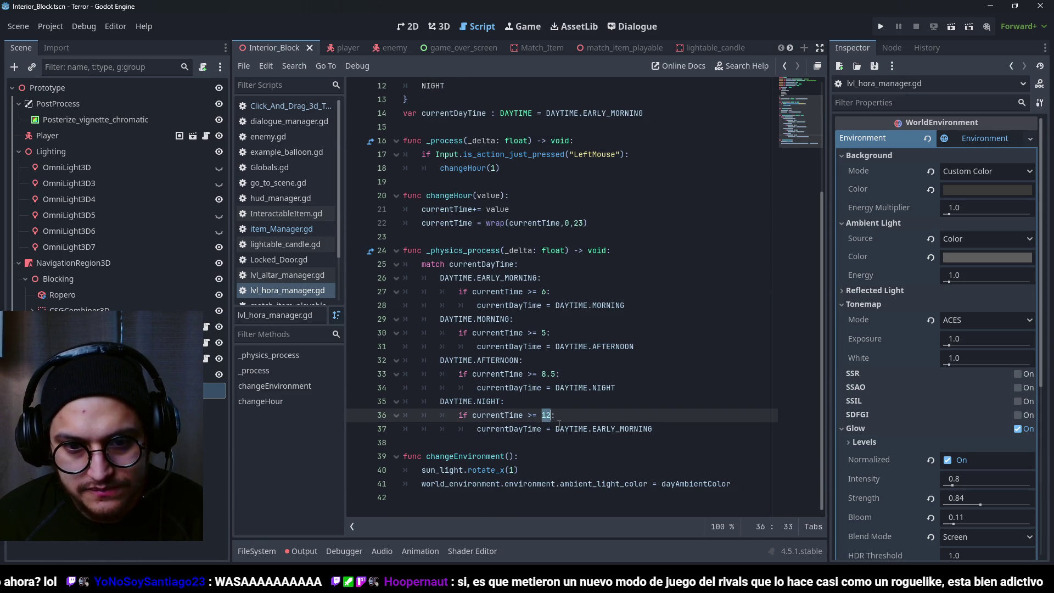
pyautogui.doubleClick(497, 415)
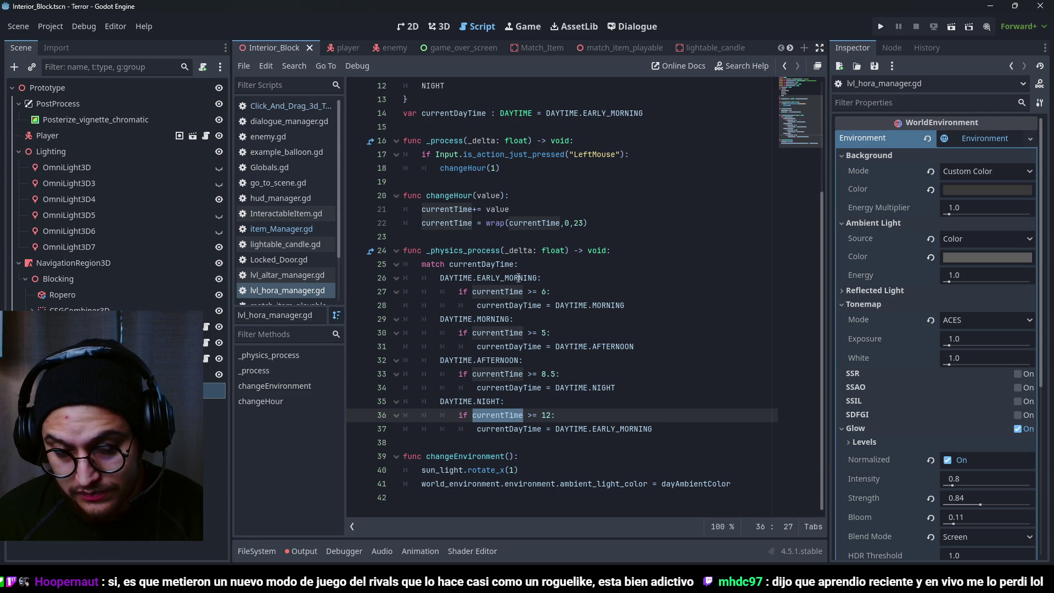
pyautogui.click(550, 415)
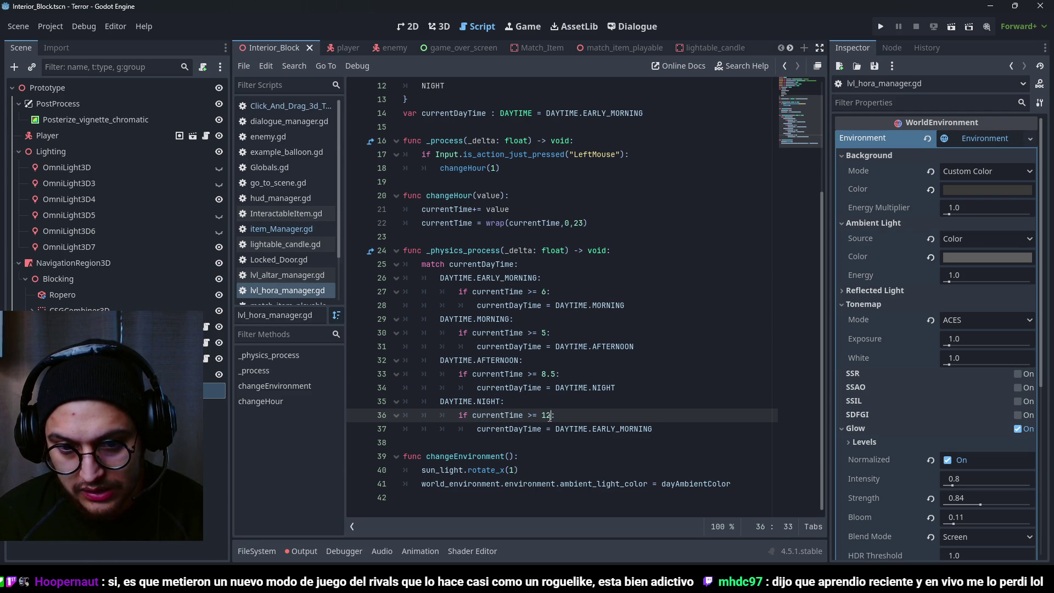
pyautogui.hotkey('ctrl', 's')
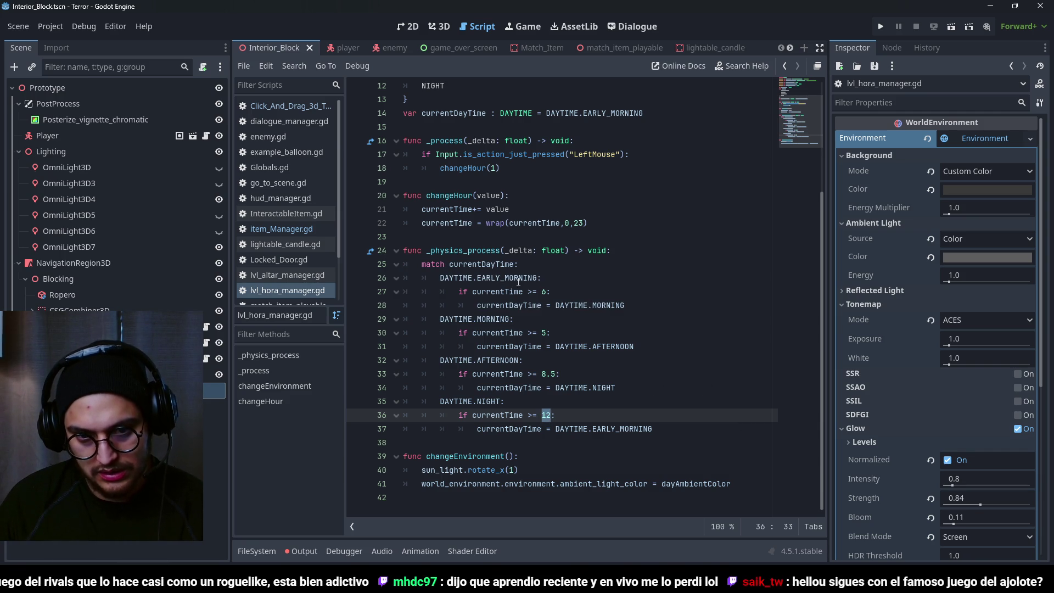
pyautogui.click(543, 278)
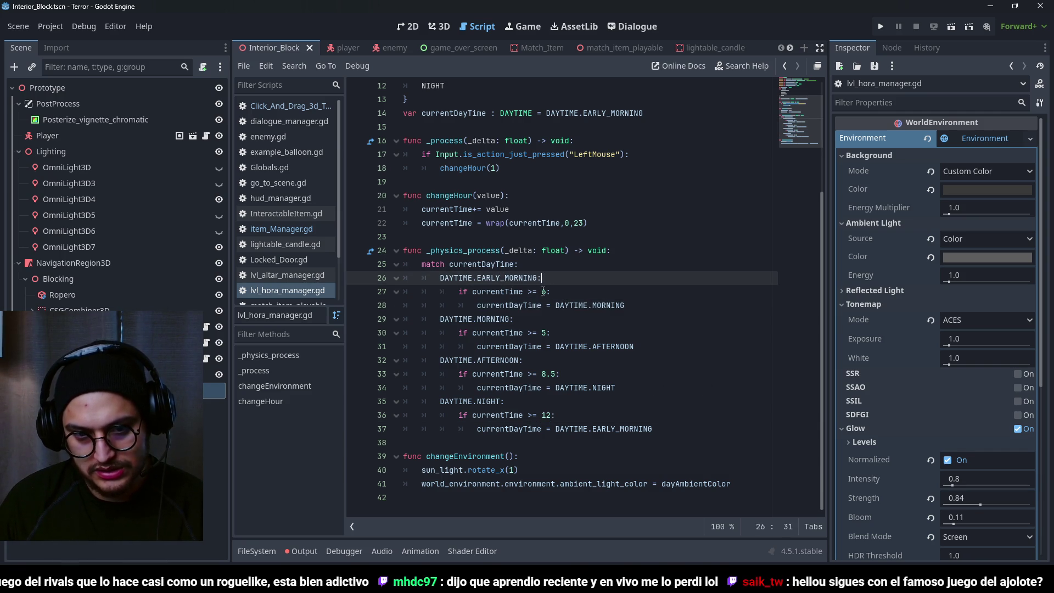
pyautogui.doubleClick(546, 415)
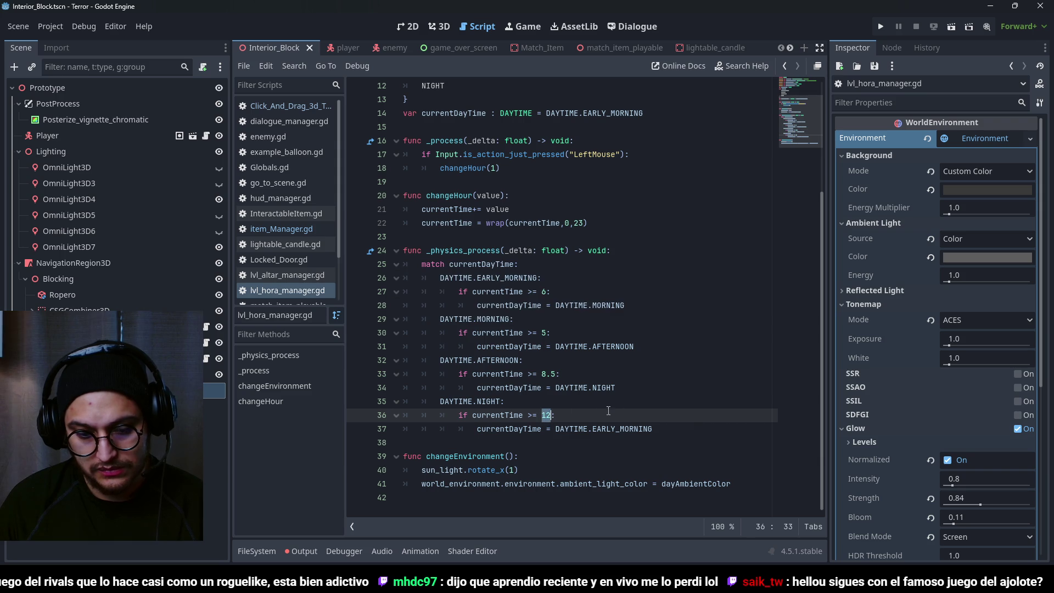
pyautogui.moveTo(577, 345)
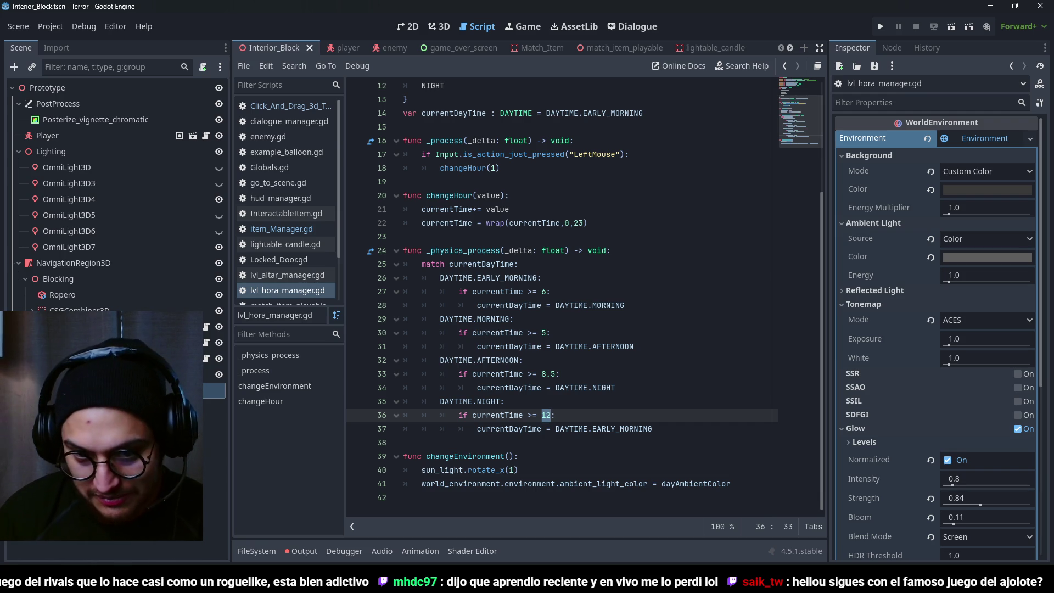
pyautogui.click(561, 416)
pyautogui.hotkey('ctrl', 's')
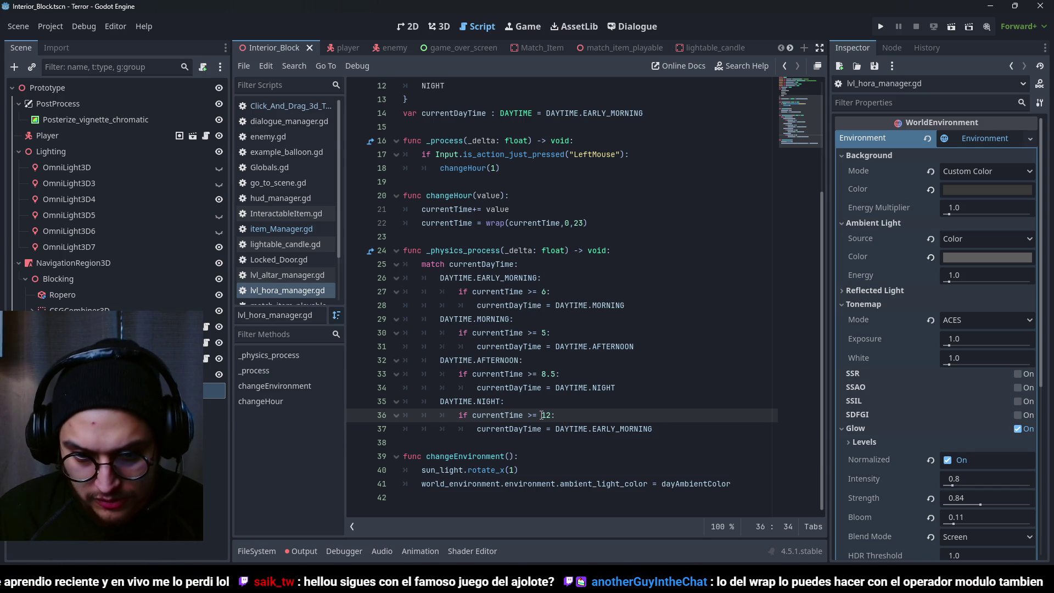
pyautogui.moveTo(564, 413); pyautogui.dragTo(407, 415)
pyautogui.press('Escape')
pyautogui.moveTo(555, 415)
pyautogui.mouseDown()
pyautogui.moveTo(405, 251)
pyautogui.moveTo(422, 278)
pyautogui.mouseUp()
pyautogui.hotkey('ctrl', 's')
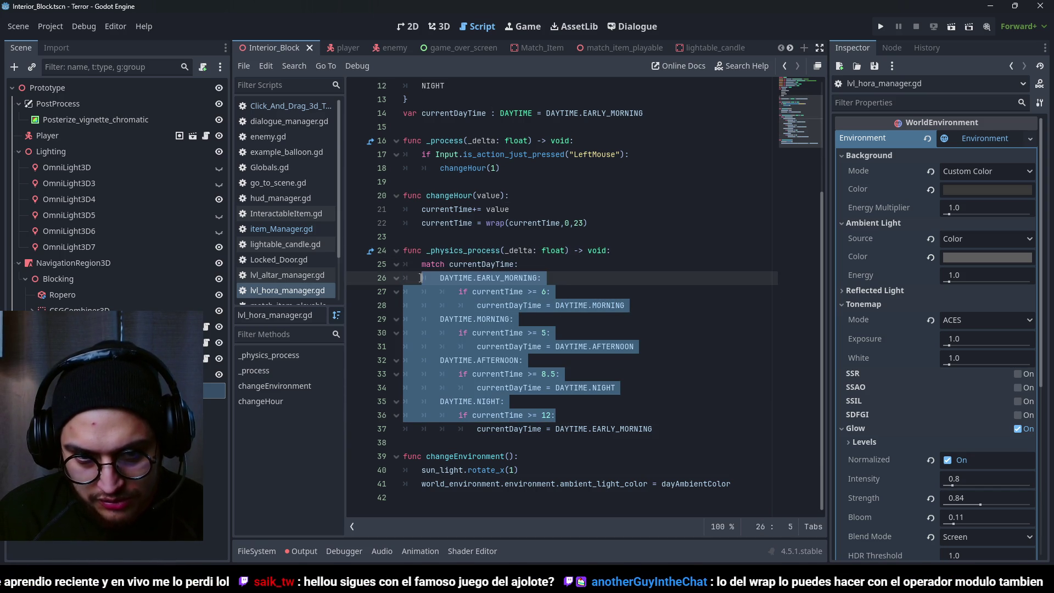
pyautogui.click(548, 278)
pyautogui.moveTo(701, 441)
pyautogui.mouseDown()
pyautogui.moveTo(417, 415)
pyautogui.moveTo(405, 251)
pyautogui.moveTo(384, 264)
pyautogui.mouseUp()
pyautogui.click(611, 311)
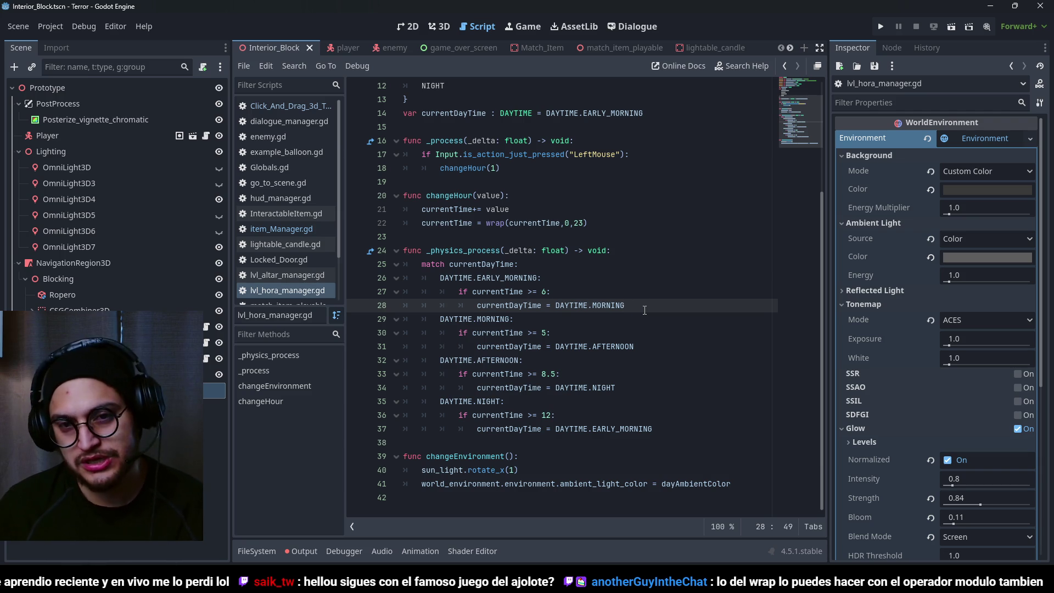
pyautogui.moveTo(644, 310)
pyautogui.mouseDown()
pyautogui.moveTo(418, 277)
pyautogui.moveTo(428, 251)
pyautogui.moveTo(501, 252)
pyautogui.mouseUp()
pyautogui.click(502, 266)
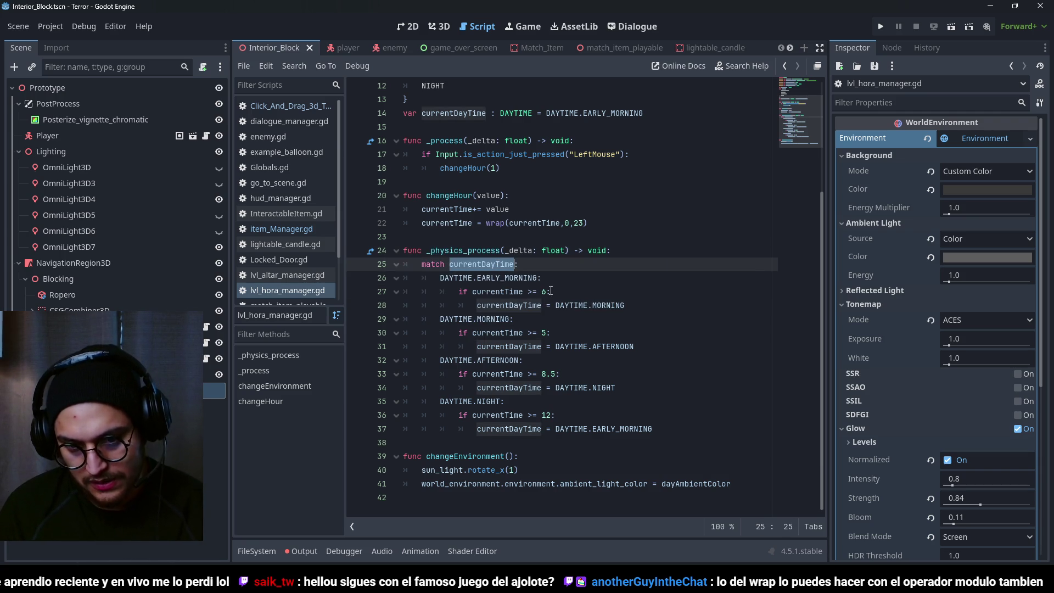
pyautogui.click(574, 306)
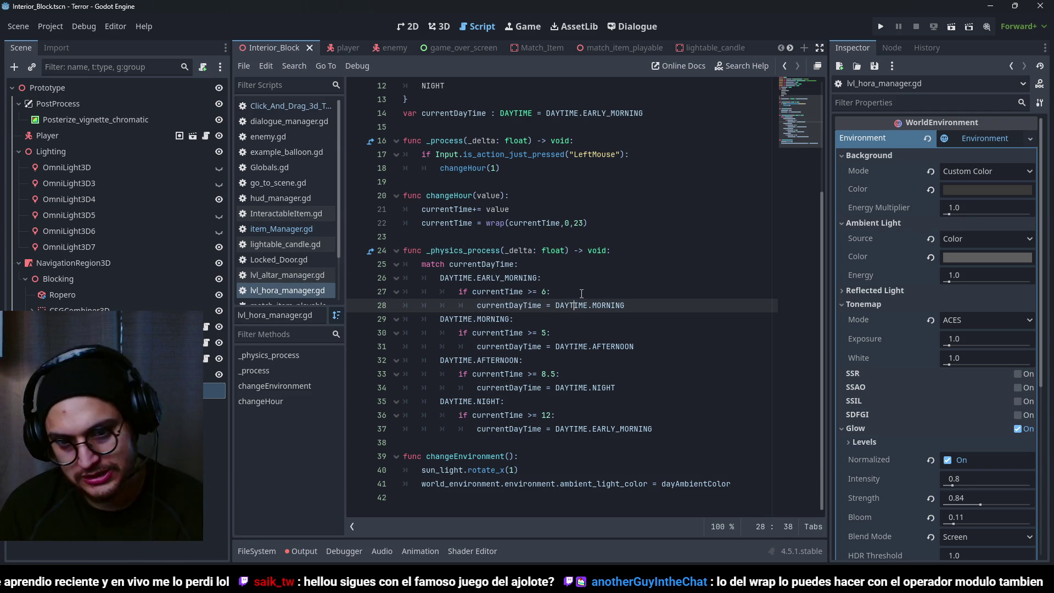
pyautogui.click(545, 374)
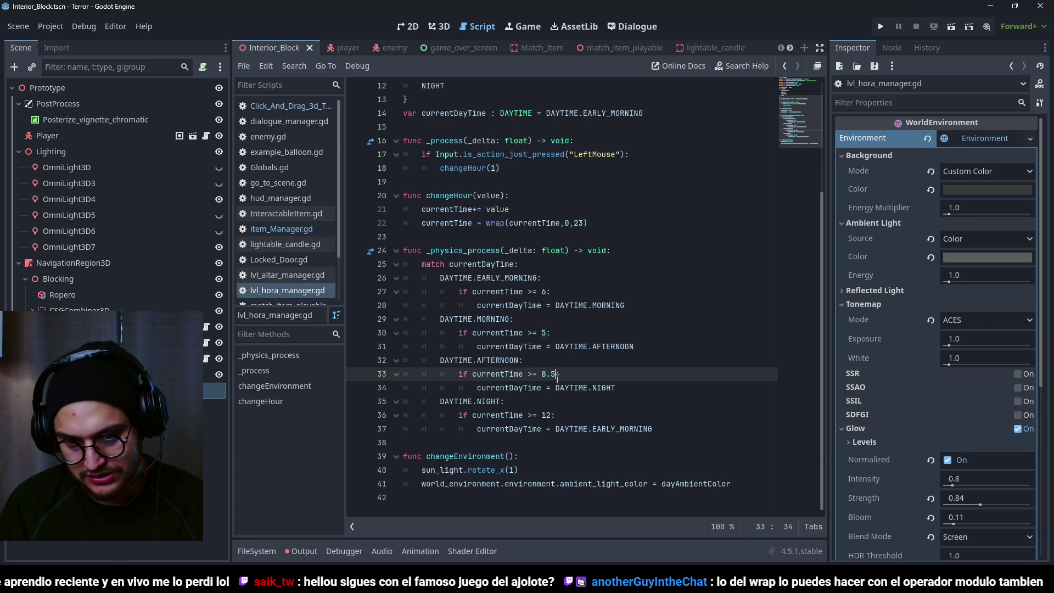
pyautogui.write(':')
pyautogui.click(573, 377)
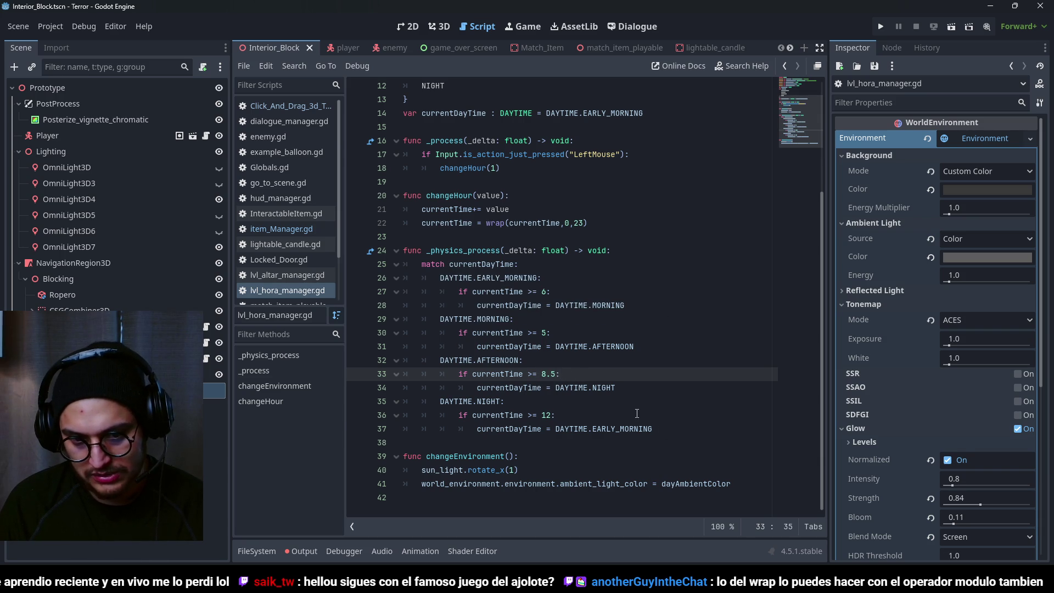
pyautogui.click(637, 414)
pyautogui.click(668, 429)
pyautogui.click(464, 268)
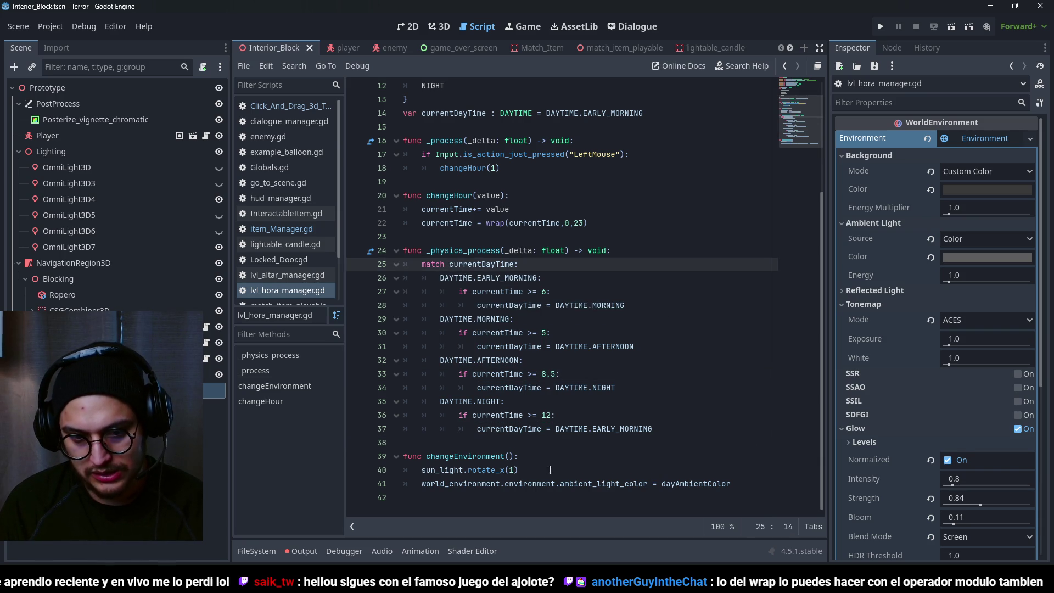
pyautogui.doubleClick(464, 458)
pyautogui.click(539, 311)
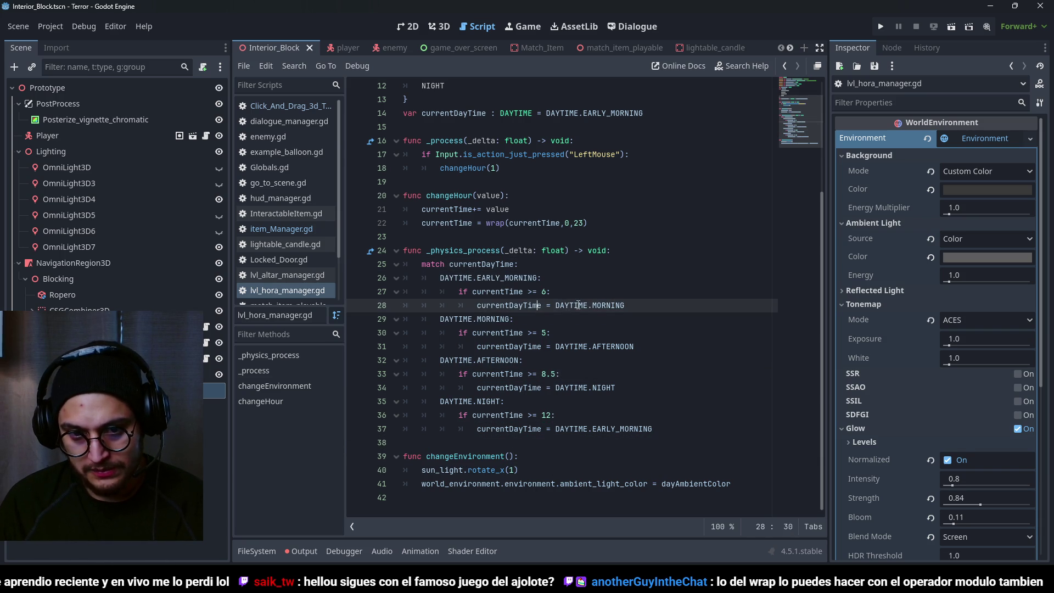
pyautogui.doubleClick(492, 291)
pyautogui.click(496, 278)
pyautogui.click(472, 224)
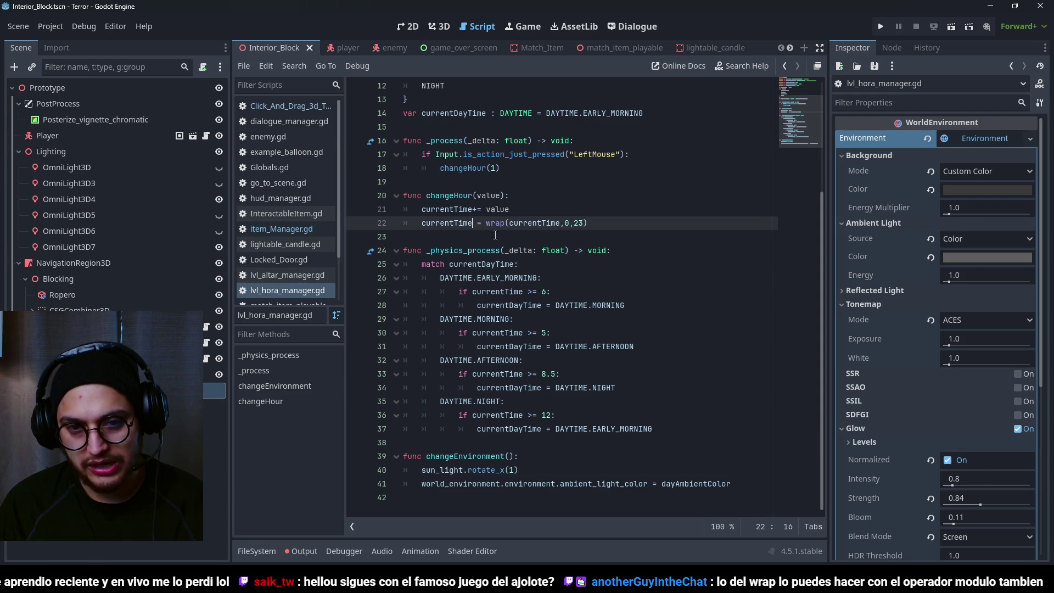
pyautogui.doubleClick(449, 196)
pyautogui.doubleClick(463, 169)
pyautogui.click(502, 198)
pyautogui.click(524, 237)
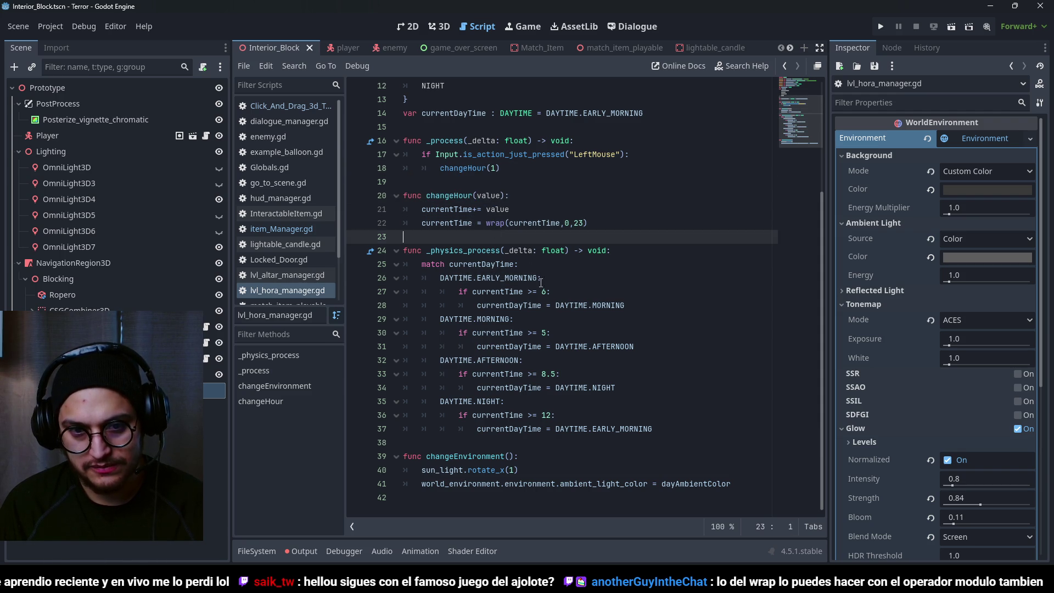
pyautogui.click(553, 278)
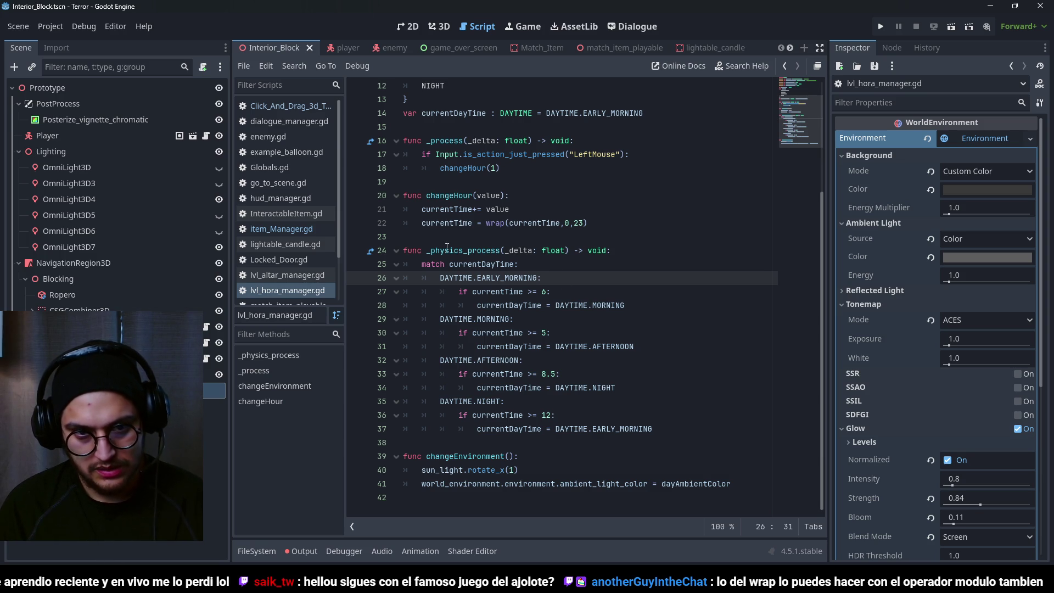
# - Add print(currentTime, currentDayTime) below the wrap line in changeHour and save the script
pyautogui.click(593, 223)
pyautogui.press('Return')
pyautogui.write('print(currentT')
pyautogui.press('Return')
pyautogui.write(',')
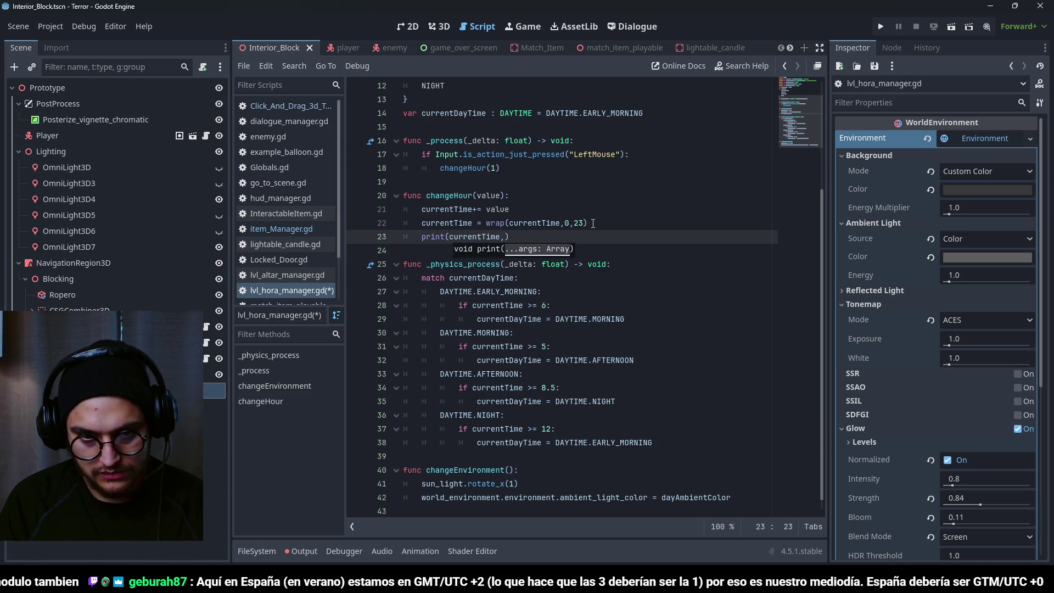
pyautogui.write('currentDayTime')
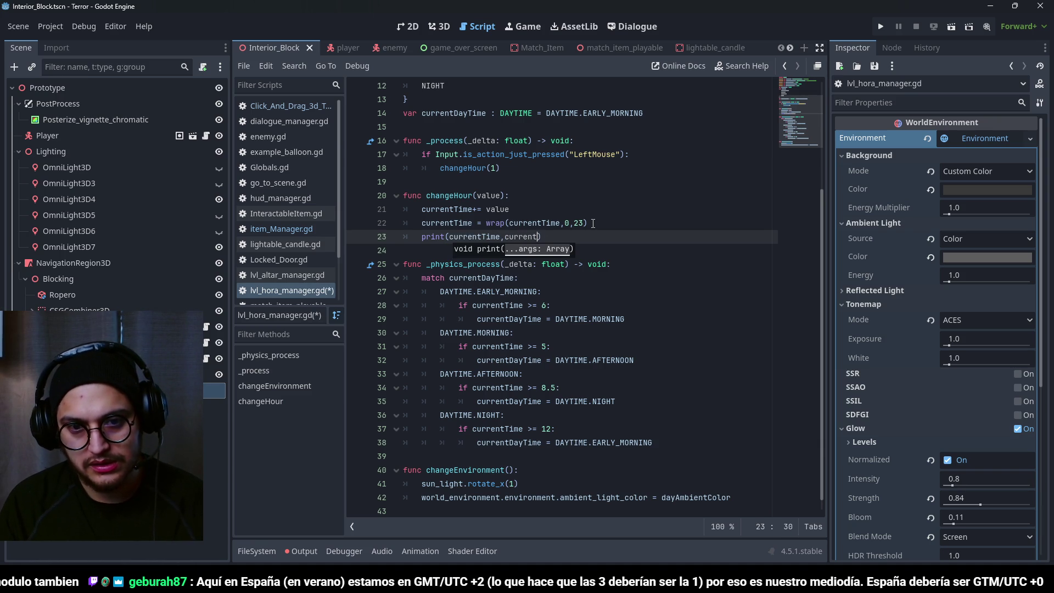
pyautogui.hotkey('ctrl', 's')
pyautogui.click(593, 224)
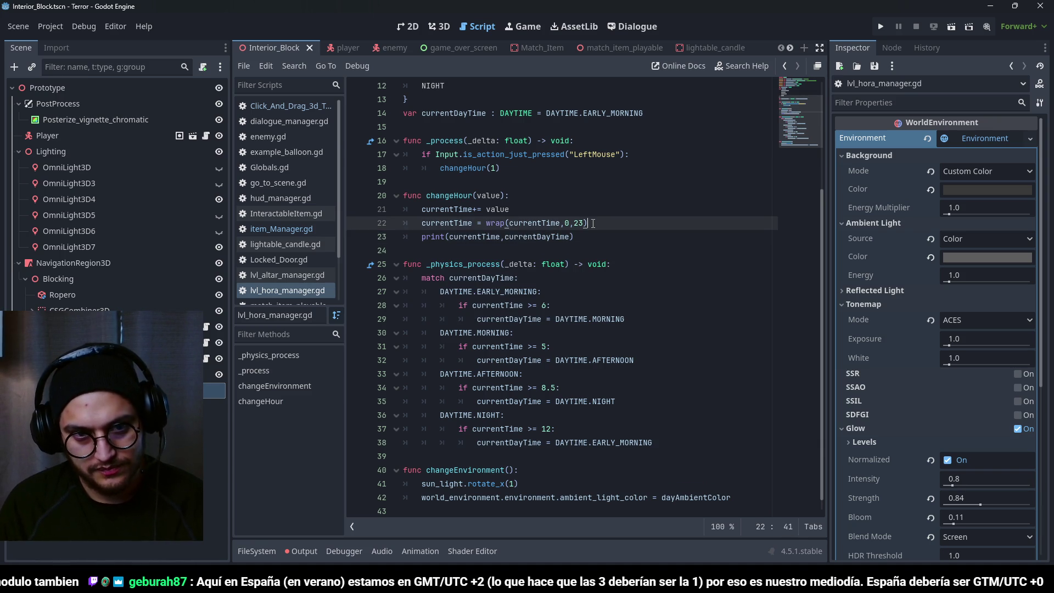
# - Test-run the hour log, then change the wrap to wrap(currentTime,0,24) and save
pyautogui.press('F5')
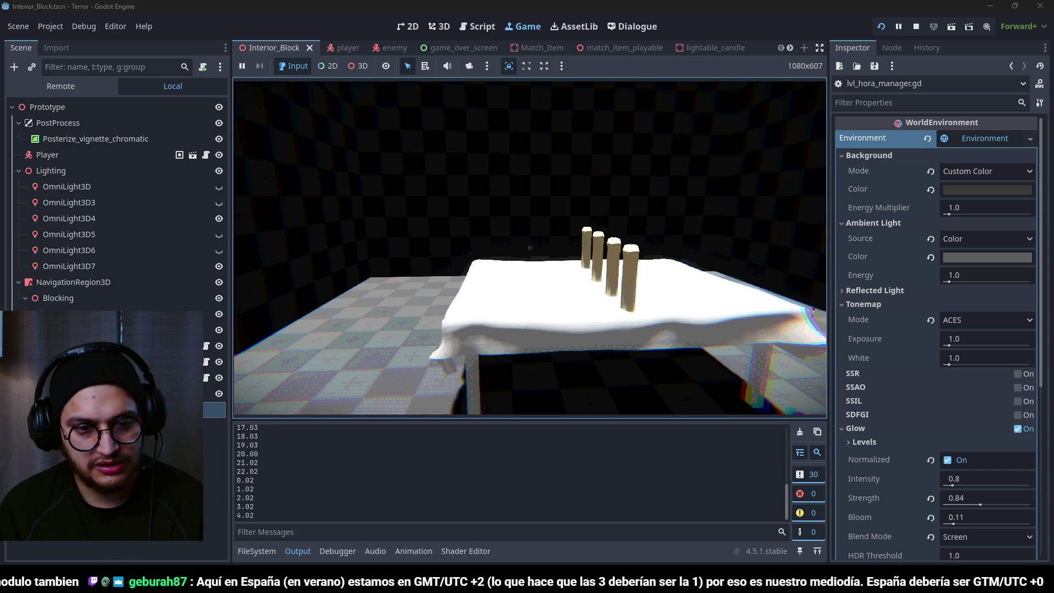
pyautogui.press('F8')
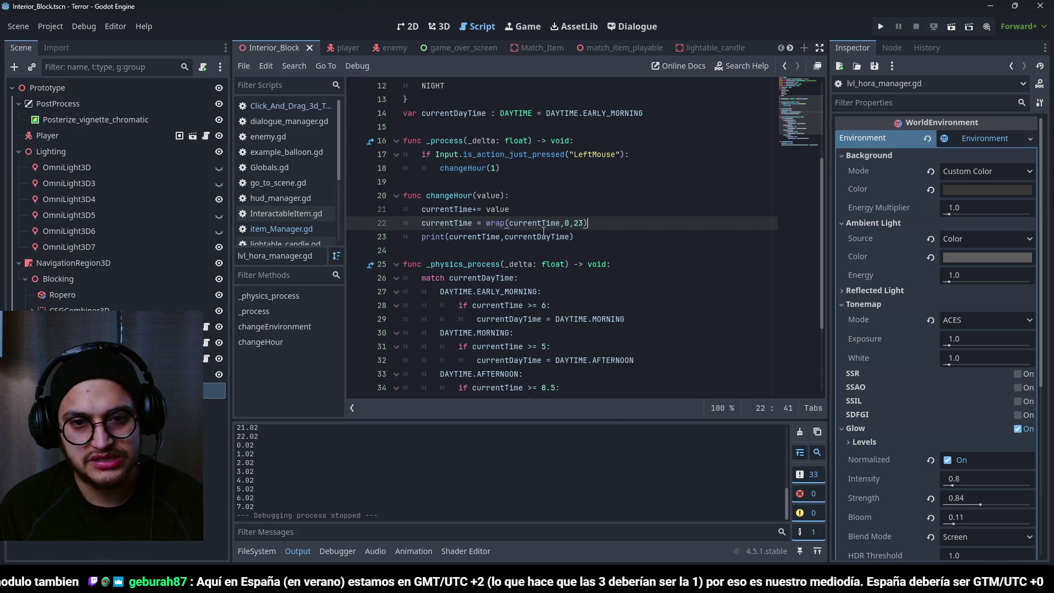
pyautogui.click(583, 225)
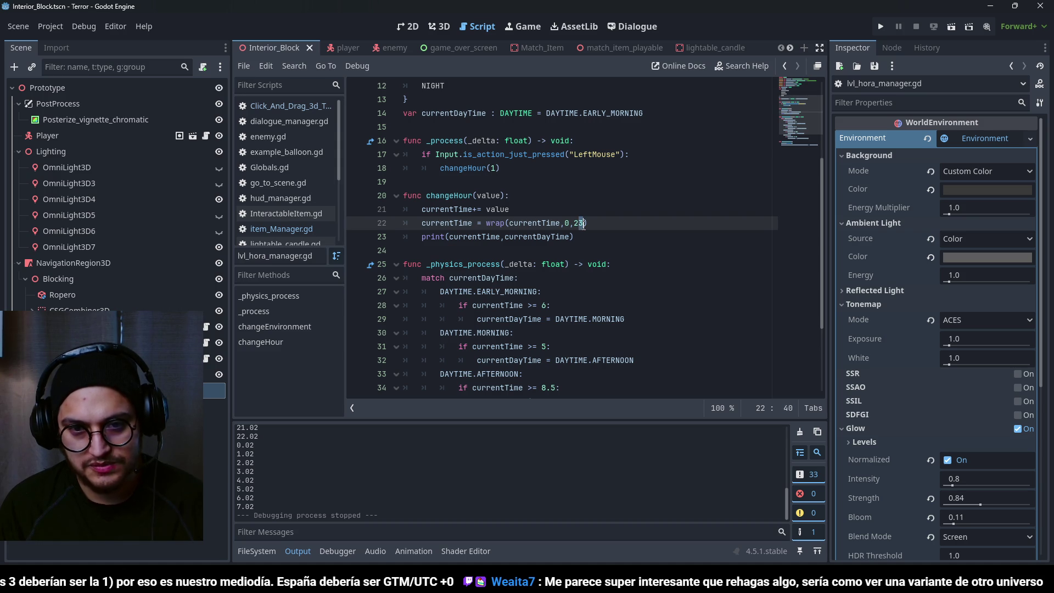
pyautogui.press('BackSpace')
pyautogui.write('4')
pyautogui.click(477, 209)
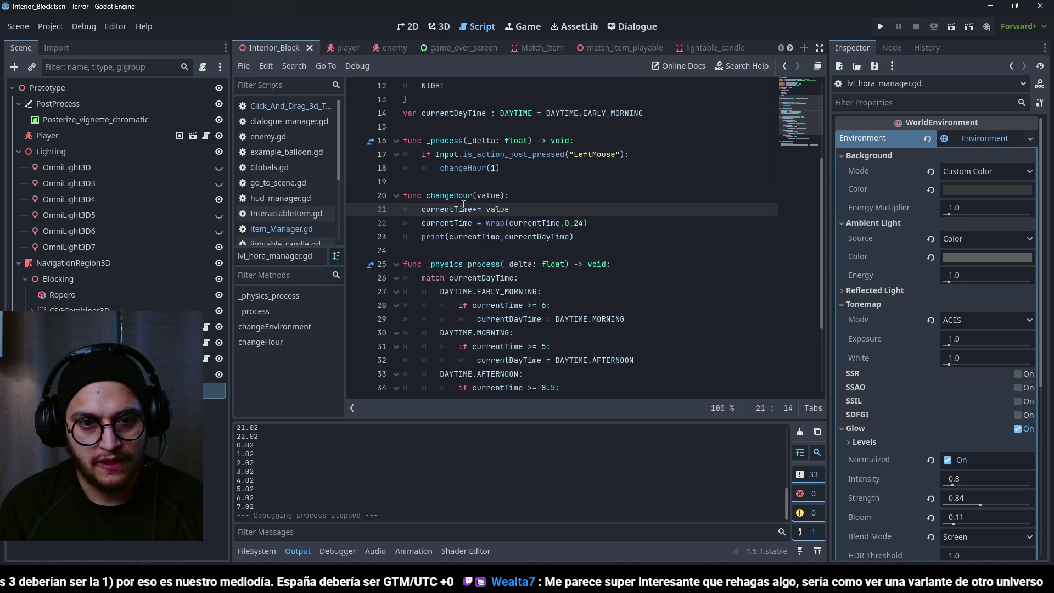
pyautogui.click(467, 223)
pyautogui.click(522, 278)
pyautogui.hotkey('ctrl', 's')
pyautogui.scroll(-3, 587, 254)
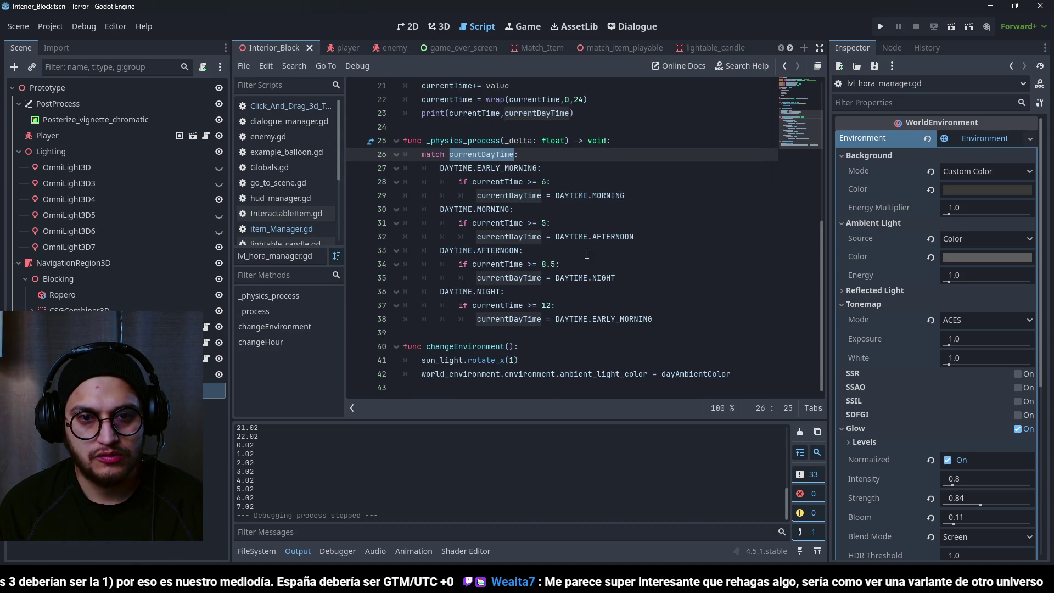
# - Check currentDayTime's declaration and try .name and .key suffixes on it in print, then revert them
pyautogui.scroll(2, 545, 253)
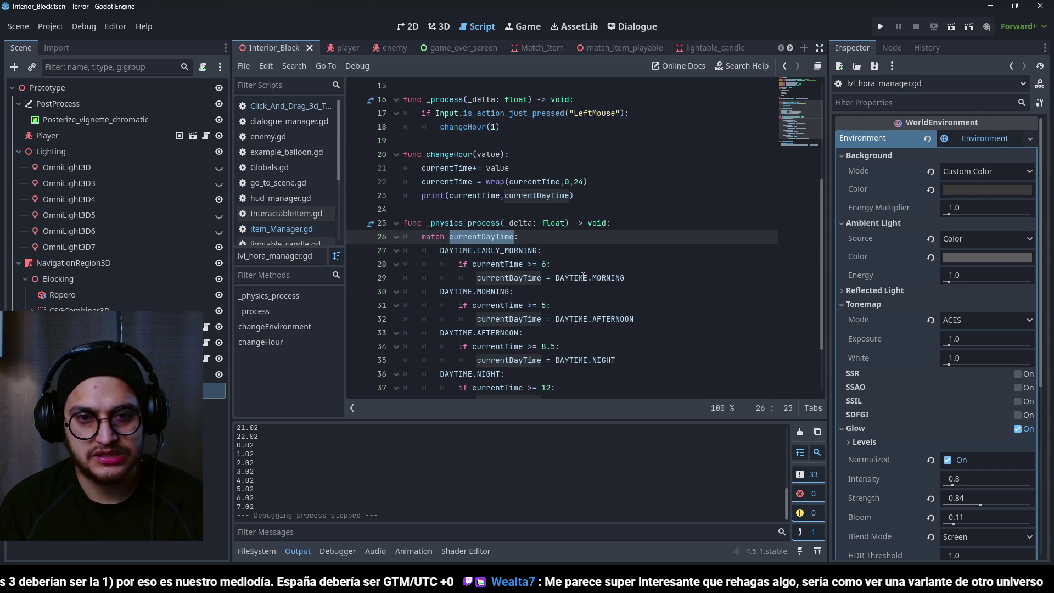
pyautogui.doubleClick(538, 196)
pyautogui.hotkey('ctrl', 's')
pyautogui.scroll(4, 642, 244)
pyautogui.scroll(1, 642, 244)
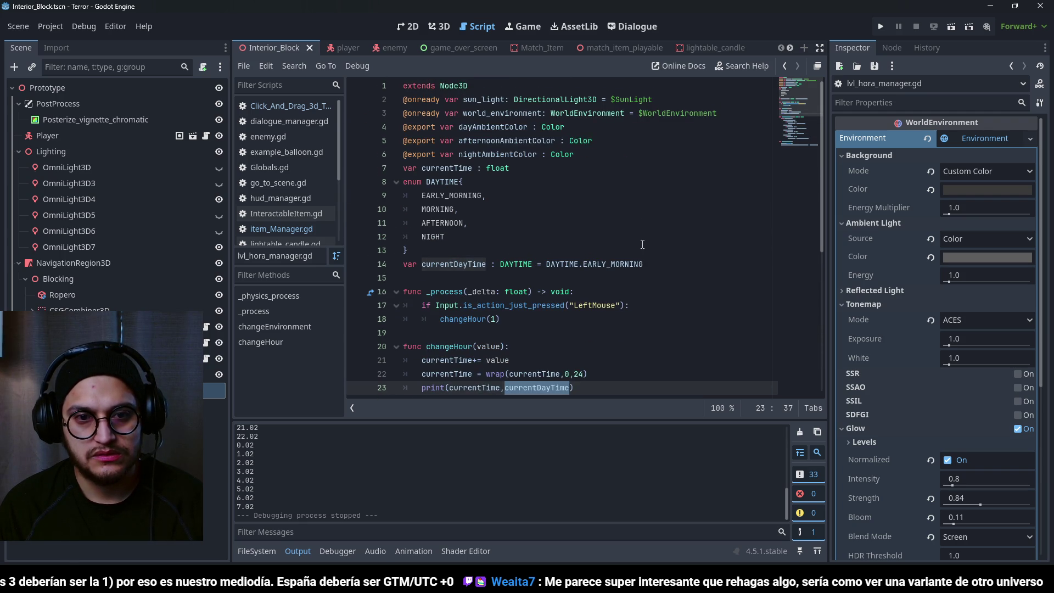
pyautogui.scroll(-6, 643, 245)
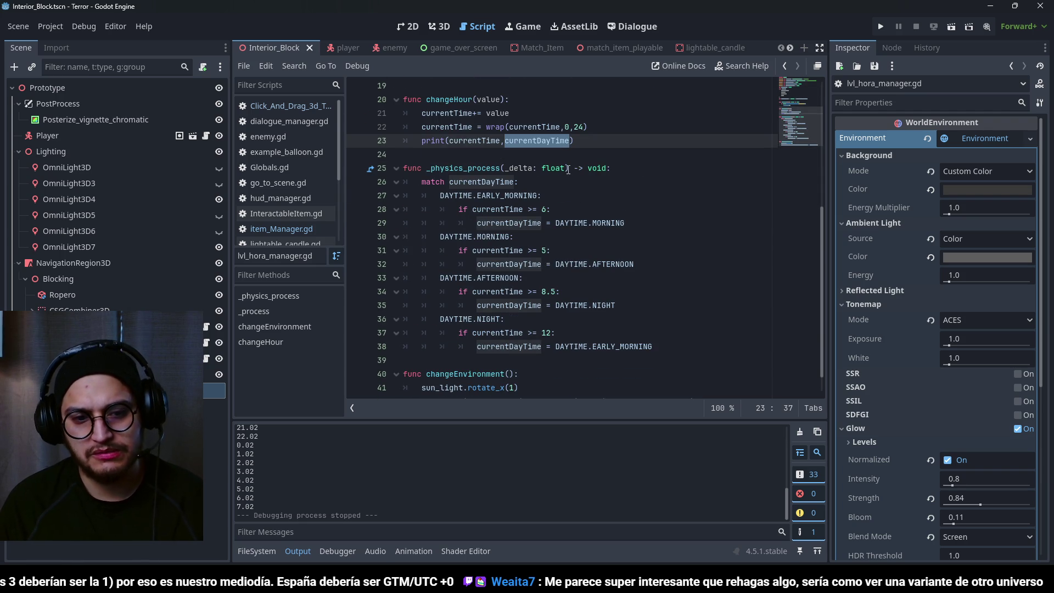
pyautogui.scroll(10, 263, 494)
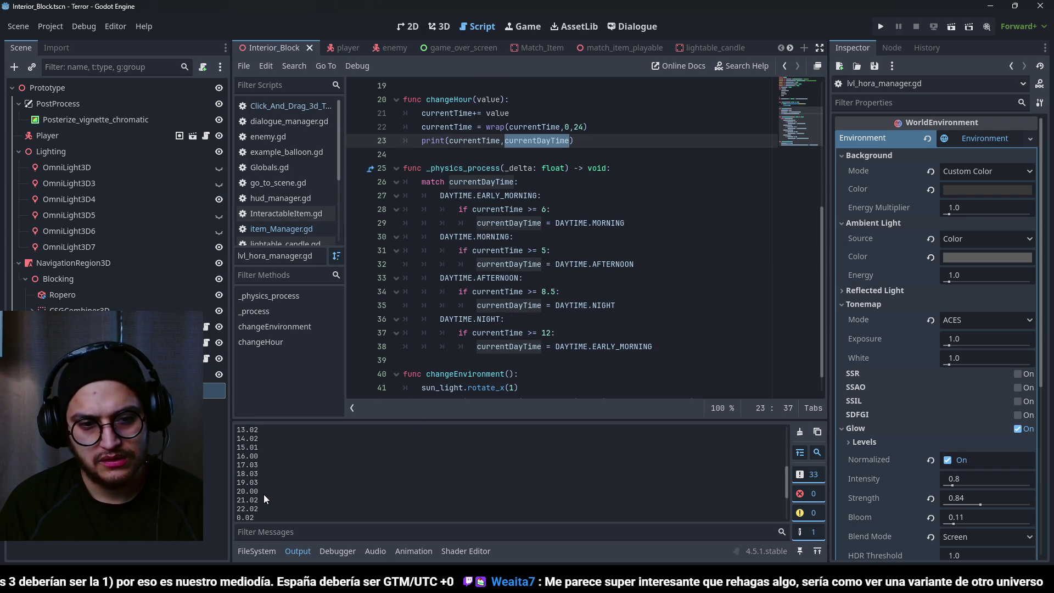
pyautogui.scroll(3, 265, 486)
pyautogui.scroll(-5, 264, 487)
pyautogui.click(571, 140)
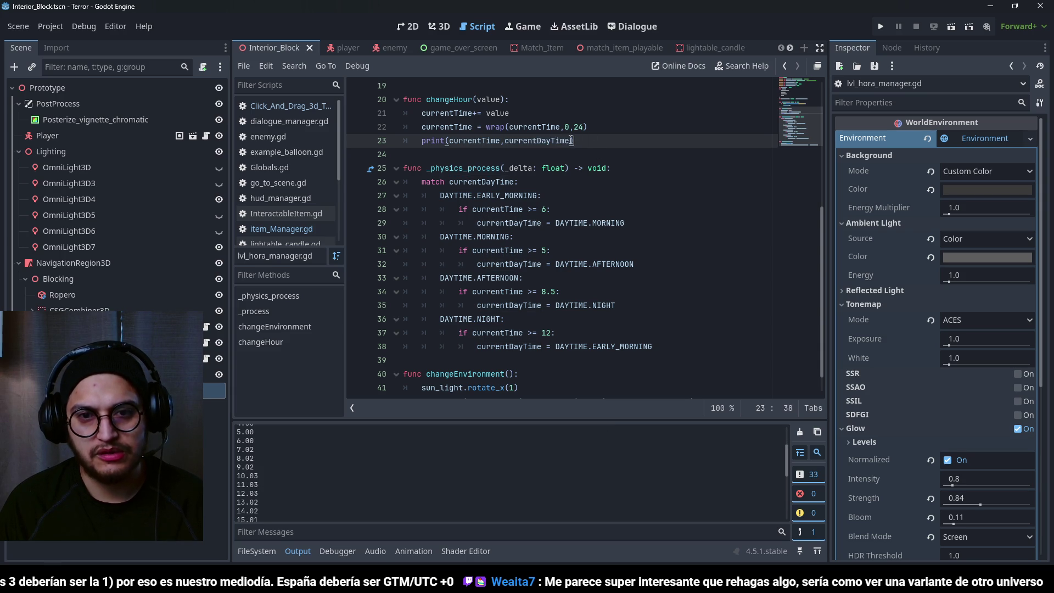
pyautogui.write('.l')
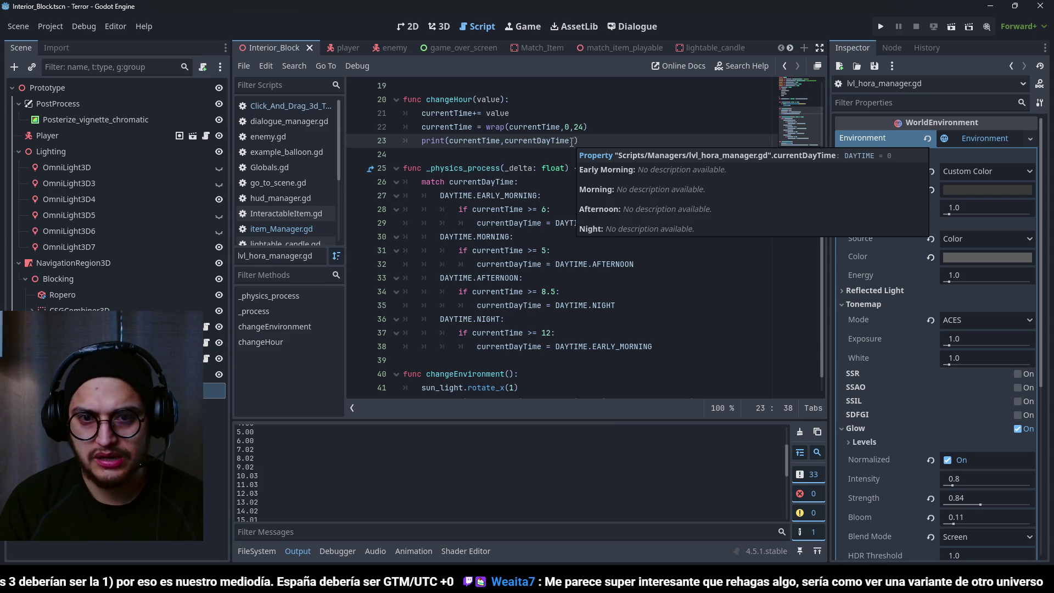
pyautogui.press('BackSpace')
pyautogui.press('BackSpace')
pyautogui.hotkey('ctrl', 's')
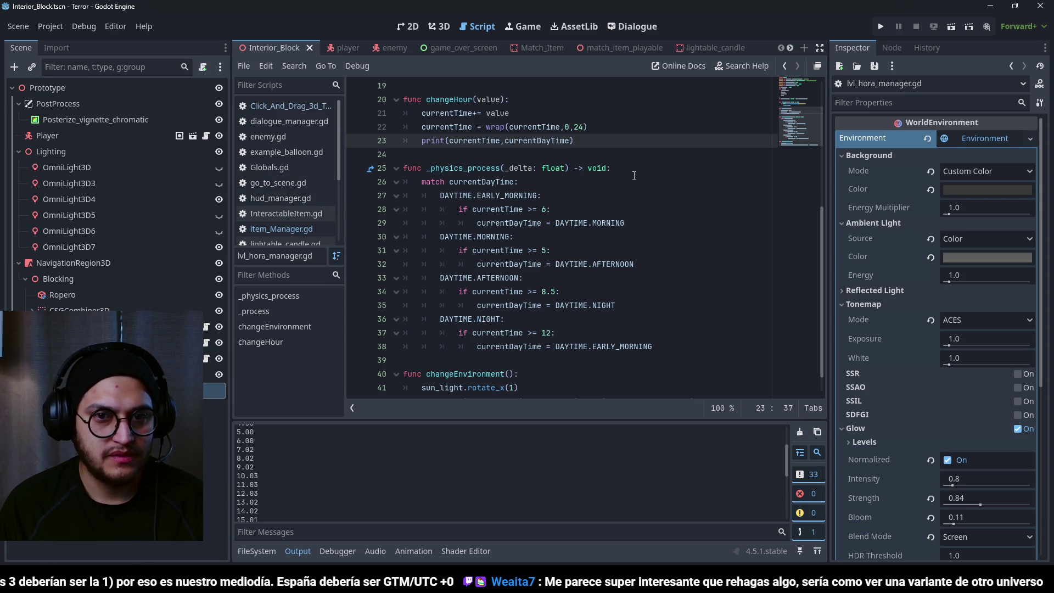
pyautogui.write('.nam')
pyautogui.press('BackSpace')
pyautogui.press('BackSpace')
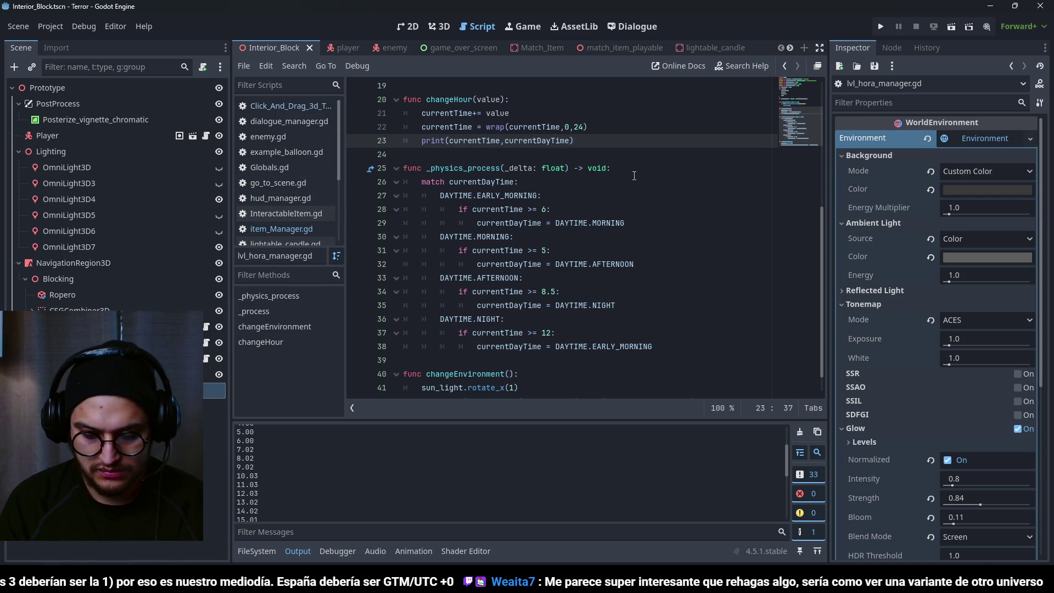
pyautogui.write('.key')
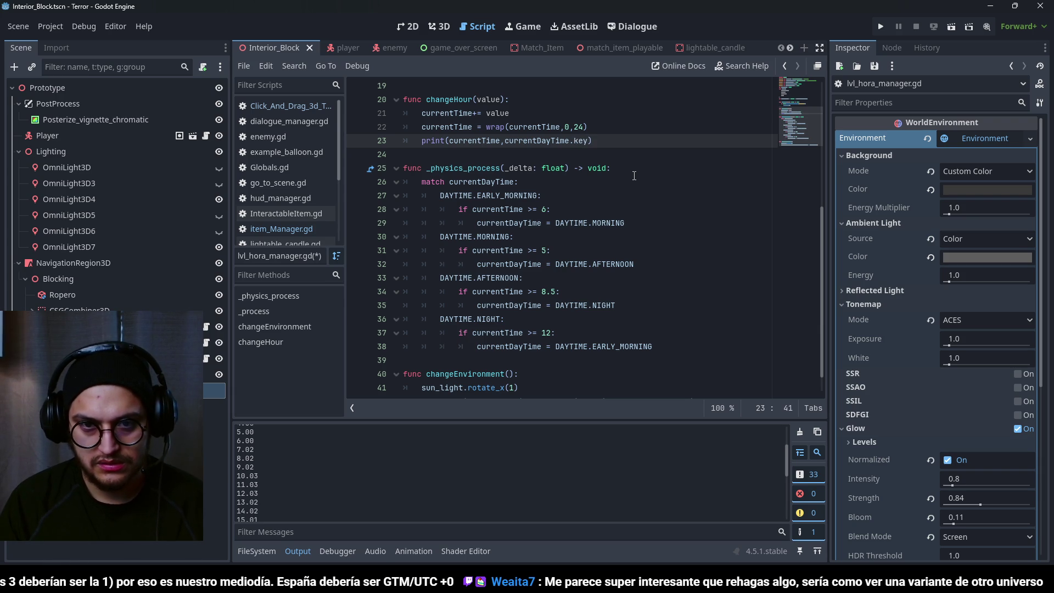
pyautogui.press('BackSpace')
pyautogui.press('BackSpace')
pyautogui.press('BackSpace')
pyautogui.hotkey('ctrl', 's')
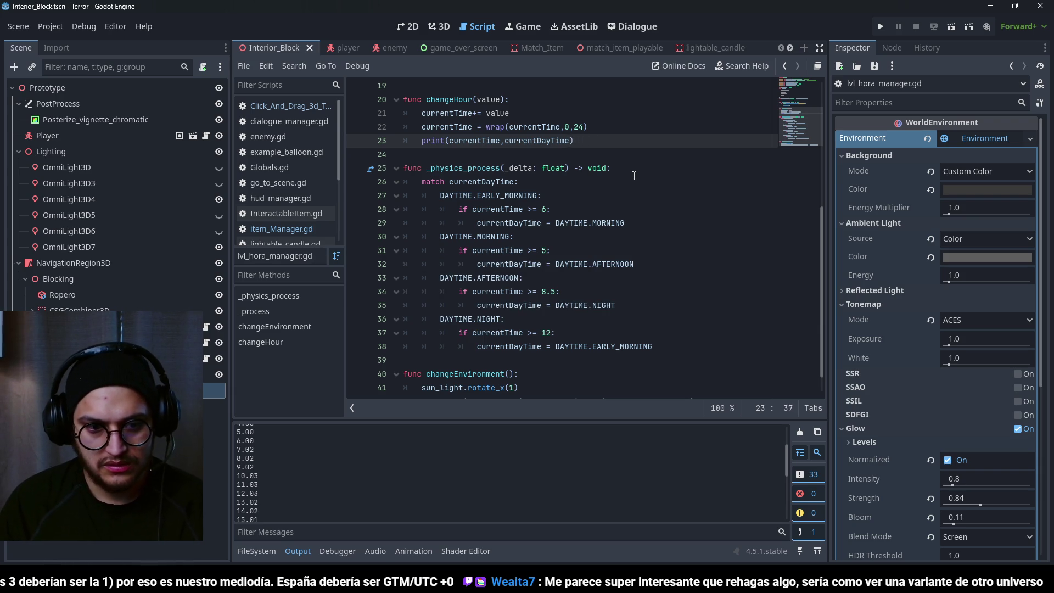
# - Try joining the print arguments with + concatenation instead of commas
pyautogui.click(501, 141)
pyautogui.write('""')
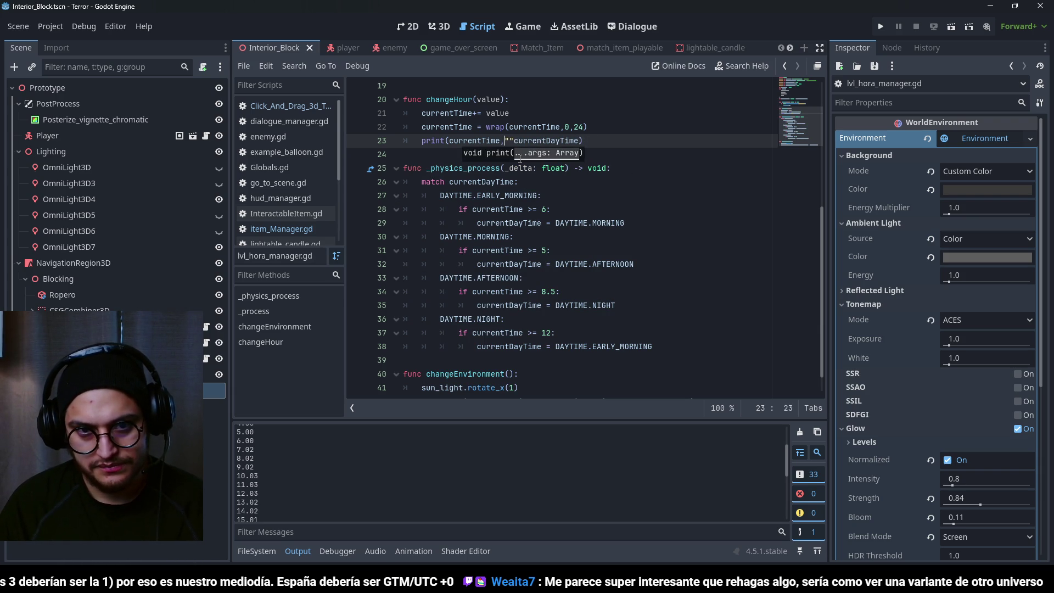
pyautogui.press('BackSpace')
pyautogui.write('+')
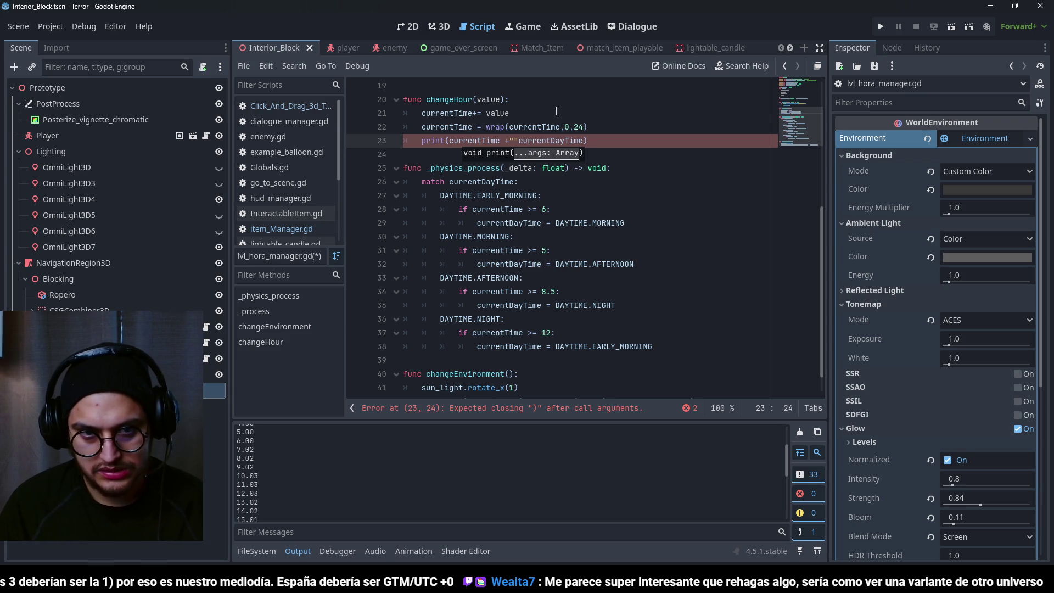
pyautogui.click(521, 127)
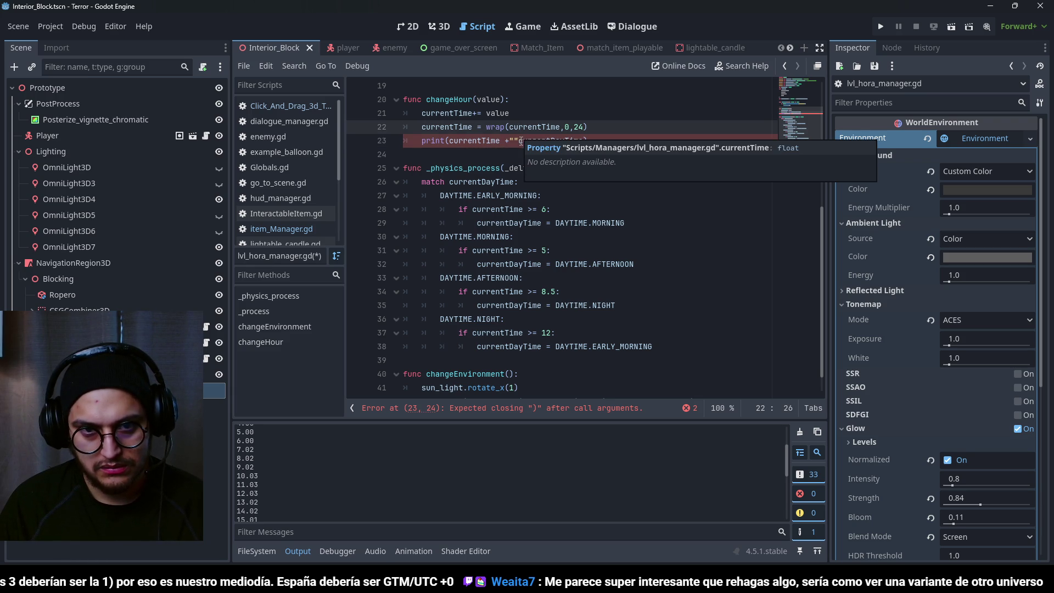
pyautogui.click(521, 141)
pyautogui.write('+')
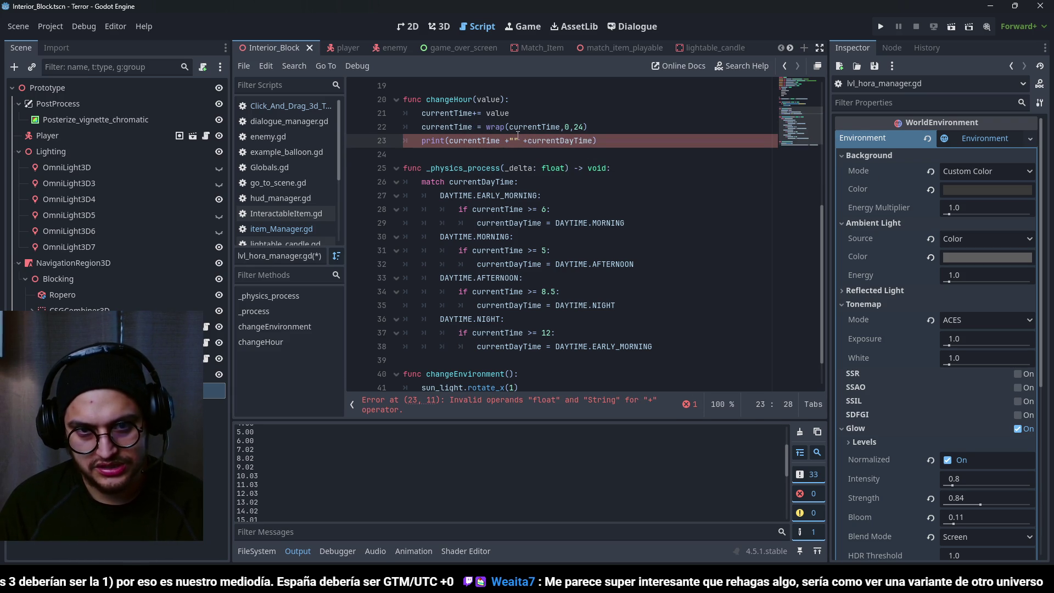
pyautogui.click(511, 140)
# - Restore comma-separated arguments as print(currentTime,"TIME: ",currentDayTime) and run the game
pyautogui.press('Right')
pyautogui.press('Delete')
pyautogui.press('Delete')
pyautogui.press('Left')
pyautogui.press('Left')
pyautogui.press('BackSpace')
pyautogui.press('BackSpace')
pyautogui.press('BackSpace')
pyautogui.write(',')
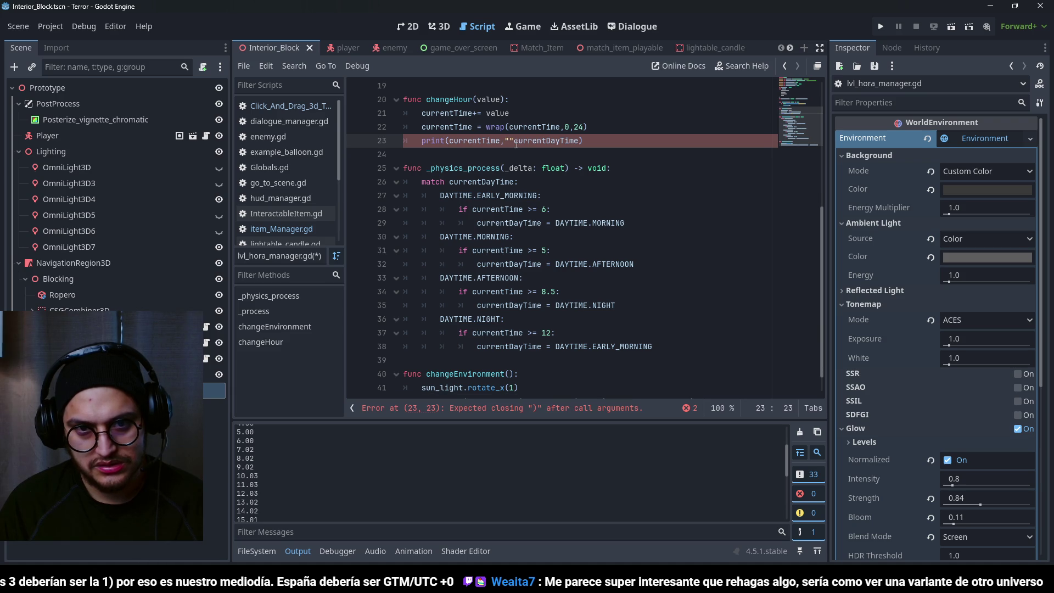
pyautogui.write(',')
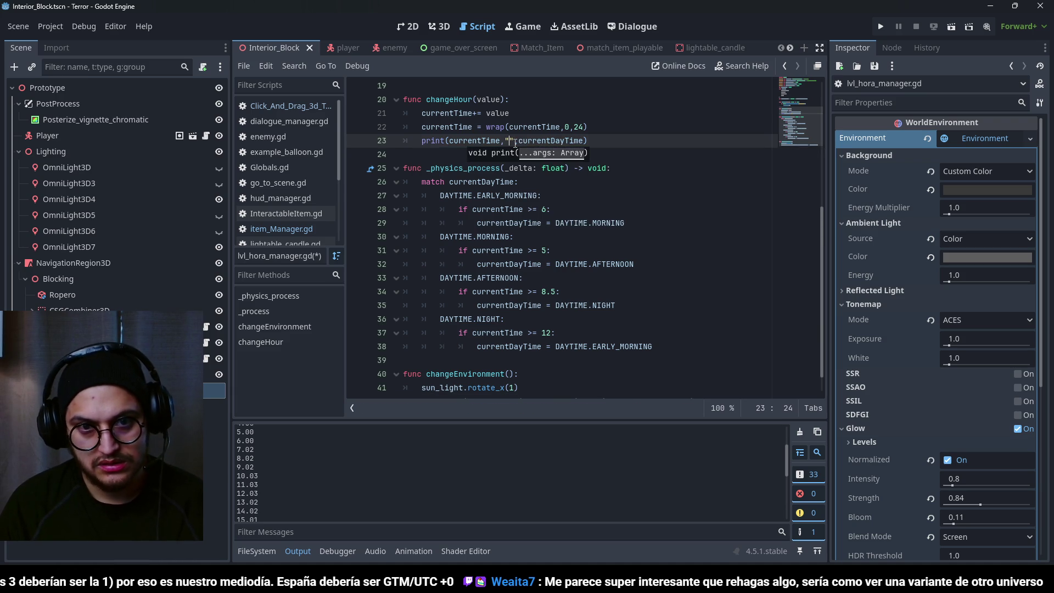
pyautogui.write('TIME:')
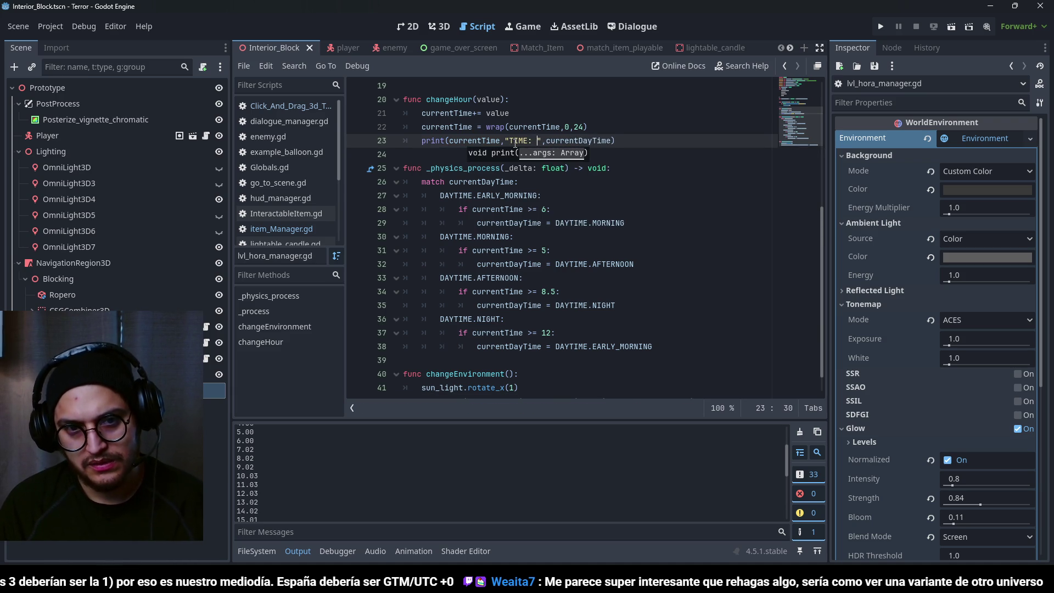
pyautogui.press('F5')
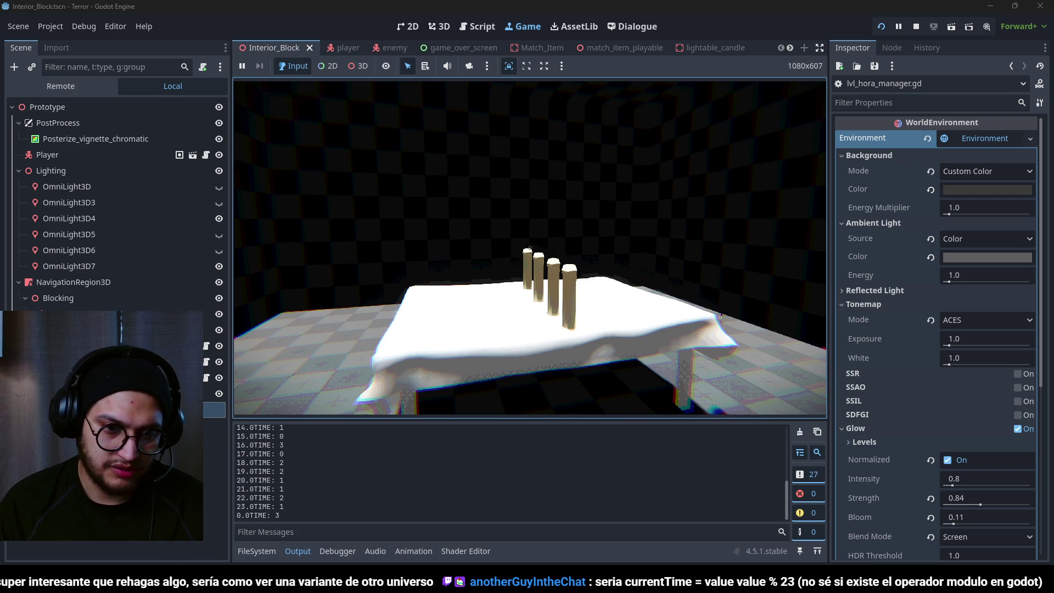
# - Stop the test run once the log shows hours 0.0–6.0 stuck at phase 3
pyautogui.press('F8')
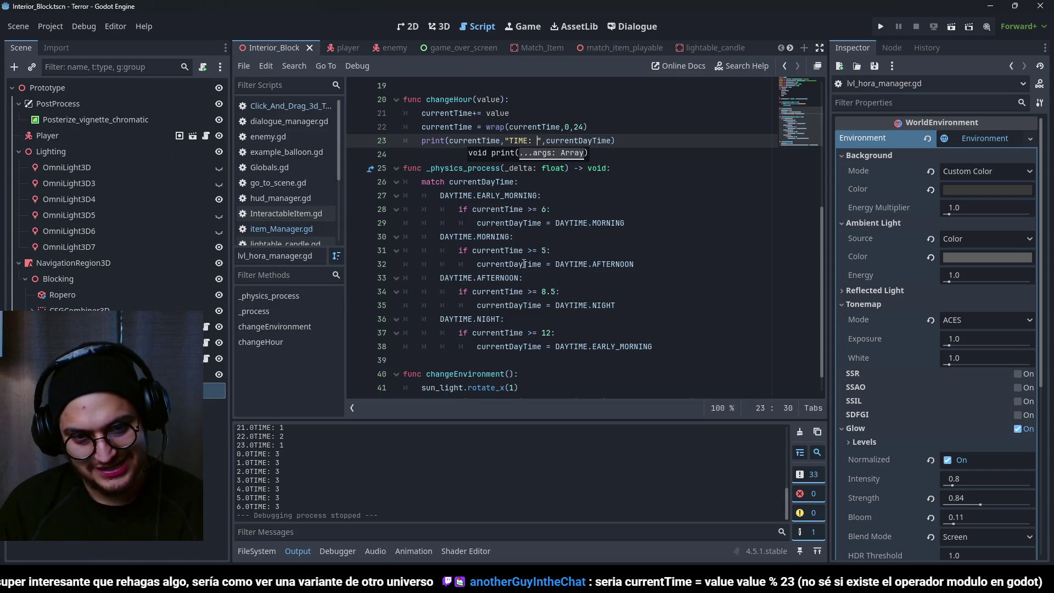
# - Change the morning threshold on line 31 from 5 to 12
pyautogui.click(497, 210)
pyautogui.click(497, 250)
pyautogui.click(497, 209)
pyautogui.press('Up')
pyautogui.press('Down')
pyautogui.press('End')
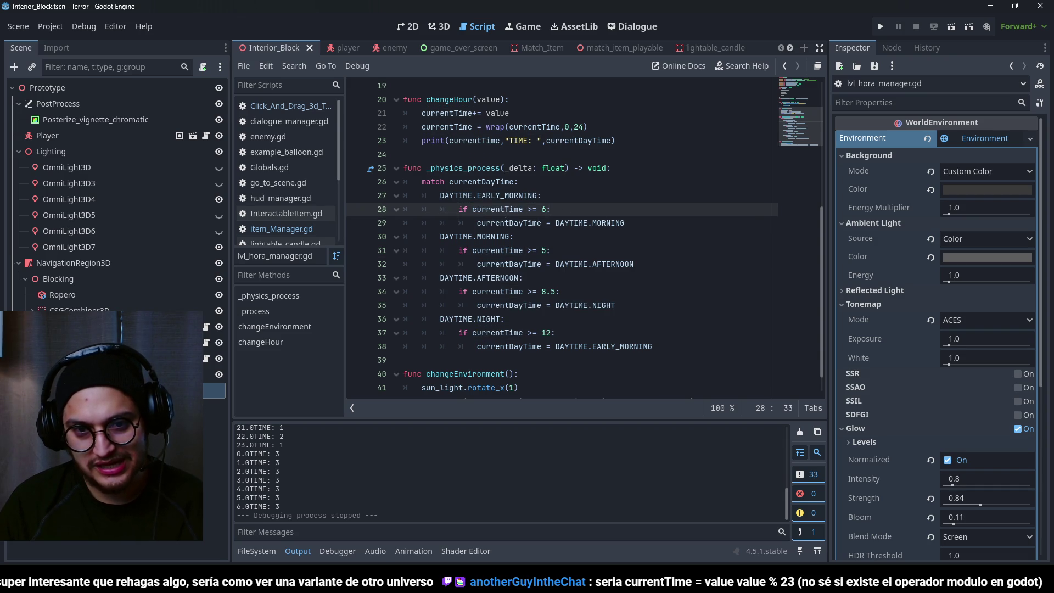
pyautogui.moveTo(626, 223); pyautogui.dragTo(371, 209)
pyautogui.click(509, 209)
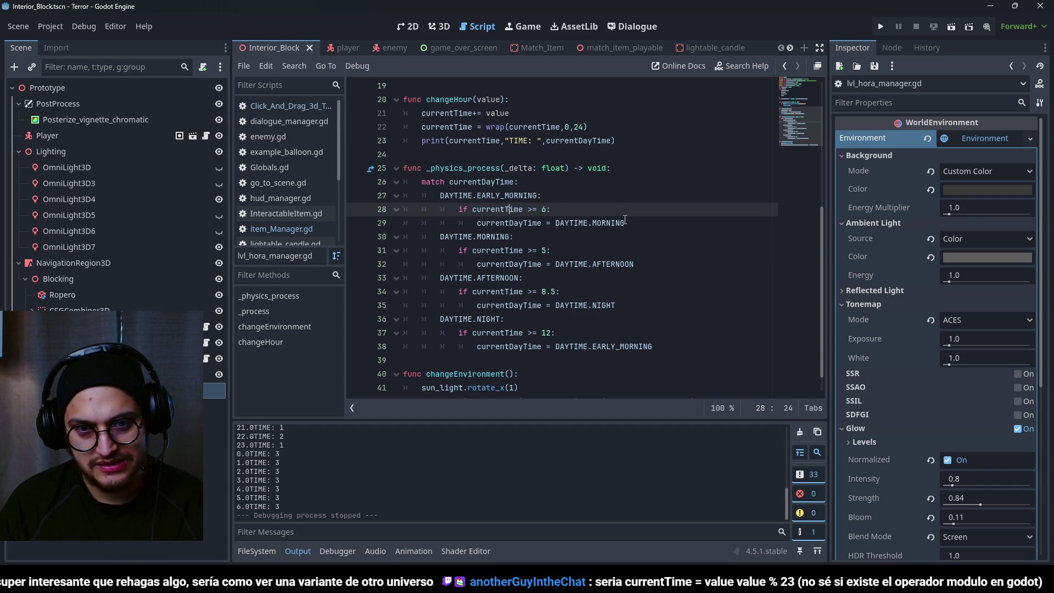
pyautogui.doubleClick(623, 222)
pyautogui.click(497, 251)
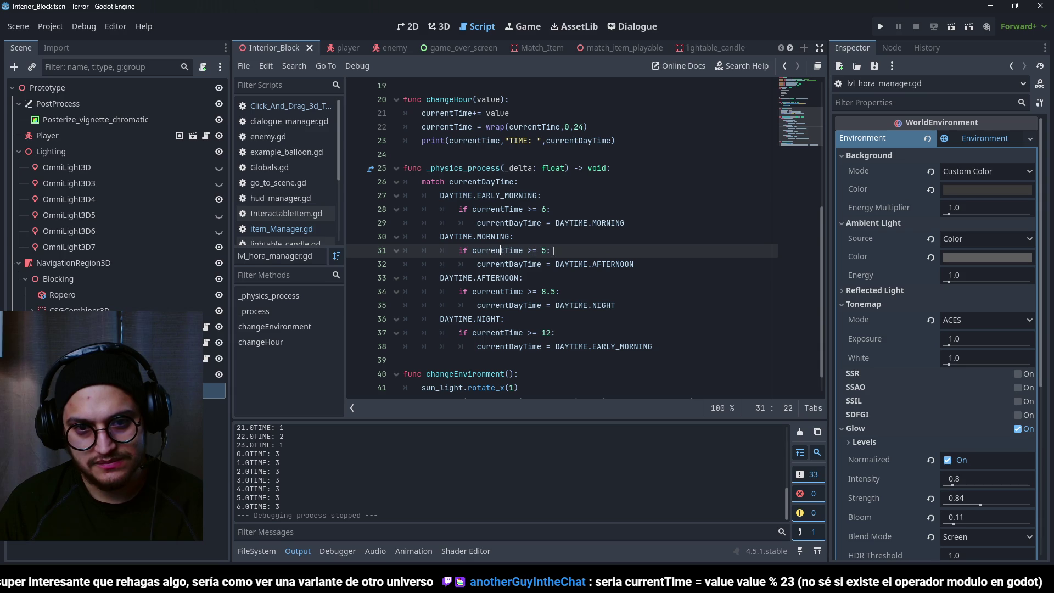
pyautogui.doubleClick(493, 236)
pyautogui.click(500, 253)
pyautogui.click(544, 250)
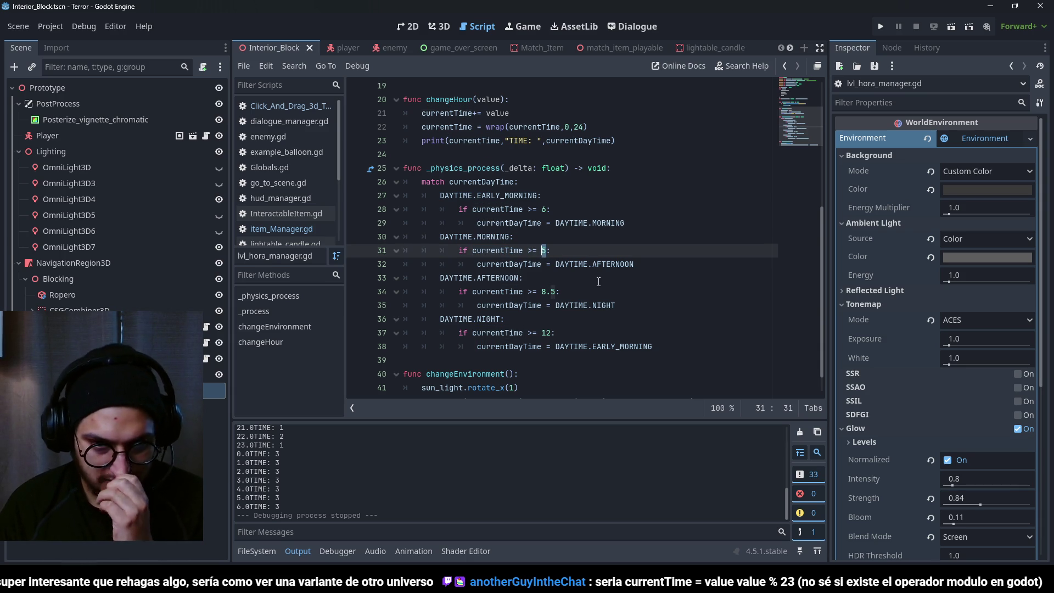
pyautogui.write('12')
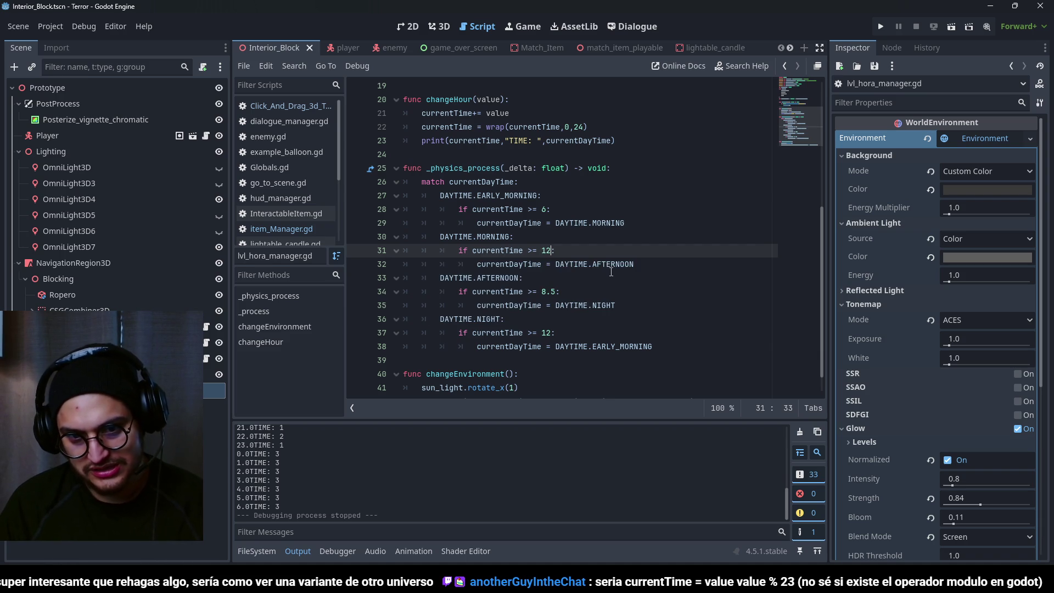
# - Change the afternoon threshold on line 34 from 8.5 to 20
pyautogui.doubleClick(611, 270)
pyautogui.doubleClick(502, 278)
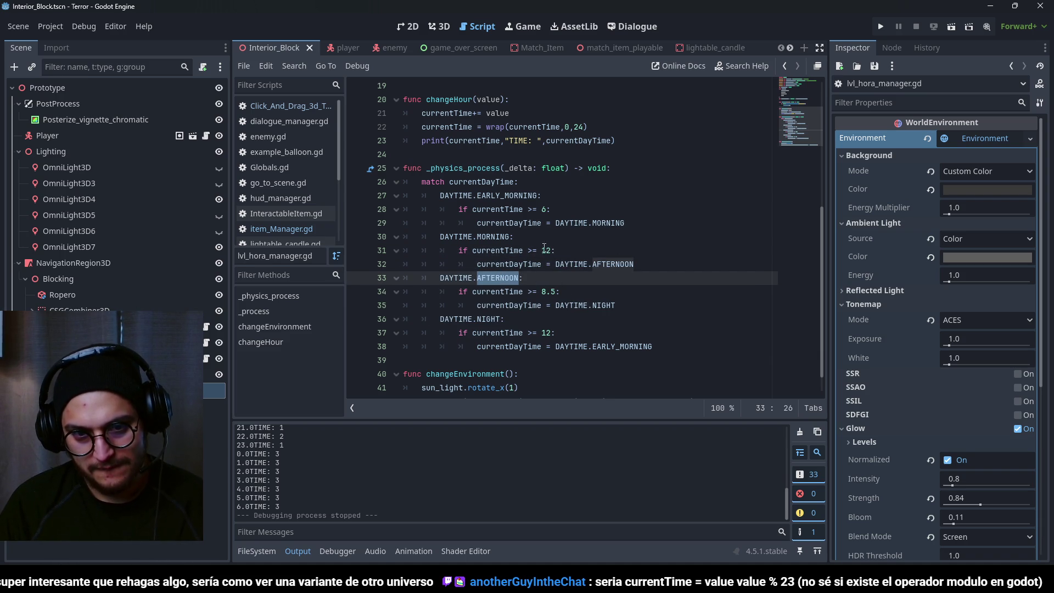
pyautogui.click(543, 292)
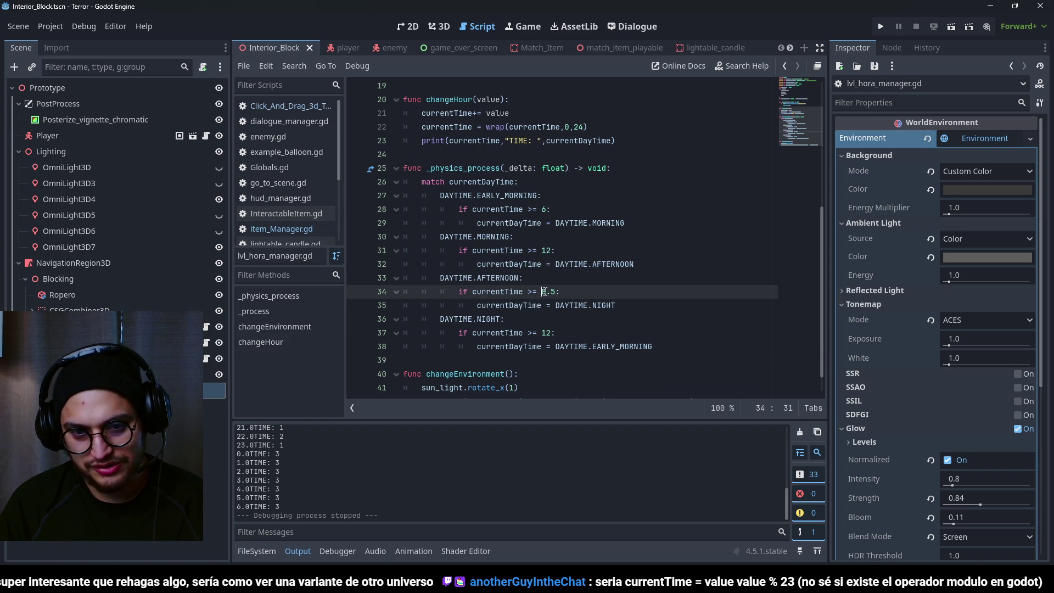
pyautogui.press('Delete')
pyautogui.press('Delete')
pyautogui.press('BackSpace')
pyautogui.write('20')
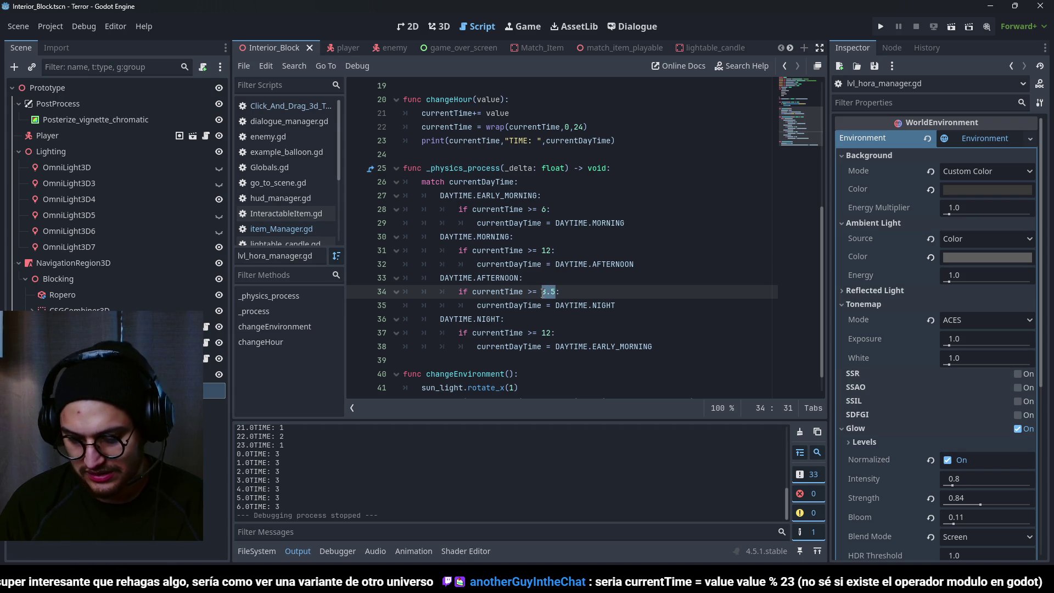
# - Change the night threshold on line 37 from 12 to 0 and run the game
pyautogui.doubleClick(546, 333)
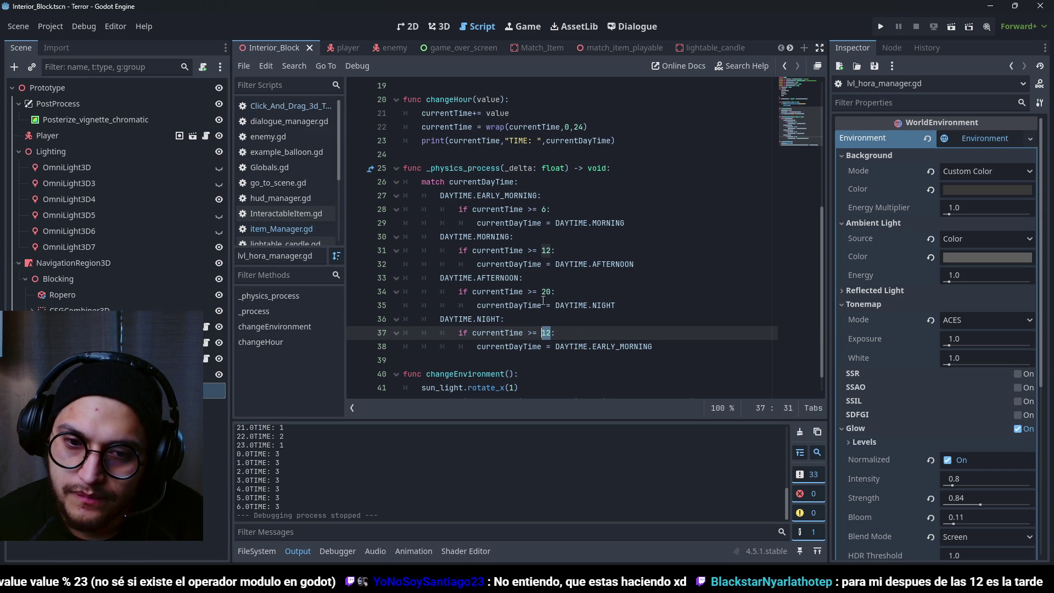
pyautogui.doubleClick(546, 292)
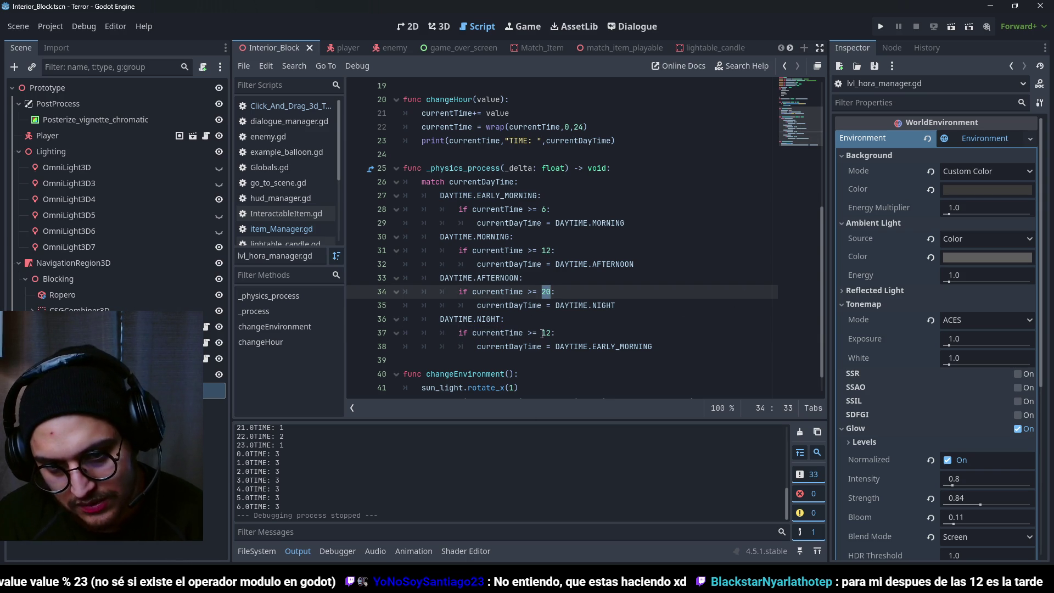
pyautogui.click(550, 333)
pyautogui.press('Home')
pyautogui.press('Right')
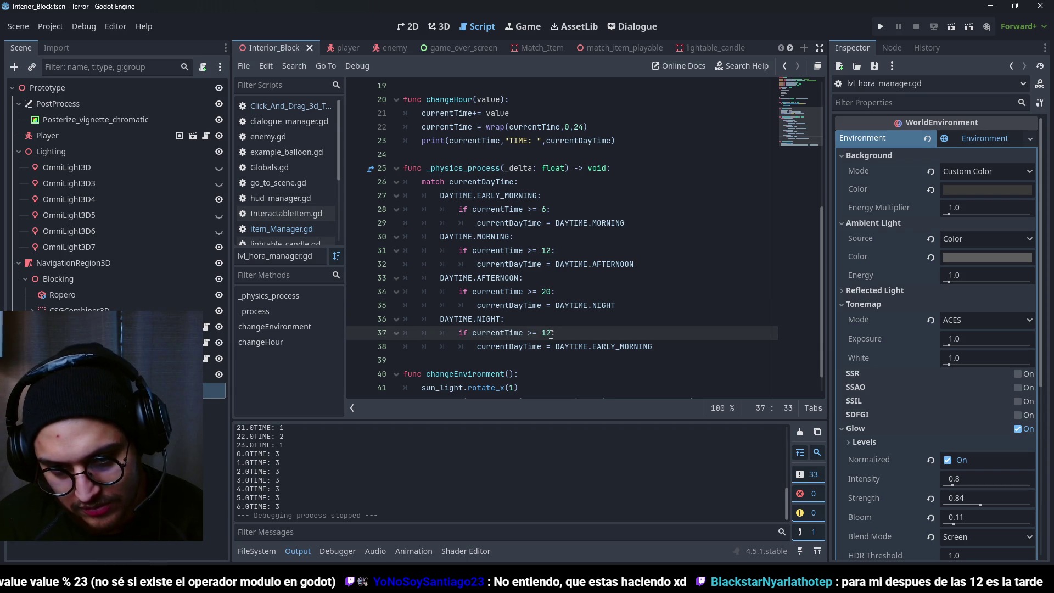
pyautogui.click(529, 332)
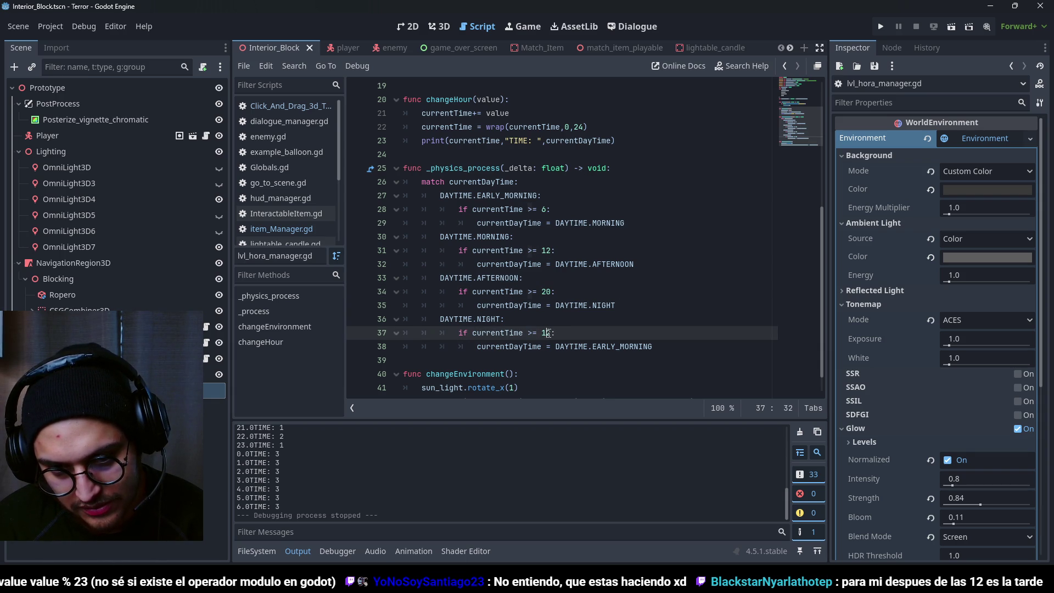
pyautogui.moveTo(551, 333); pyautogui.dragTo(543, 333)
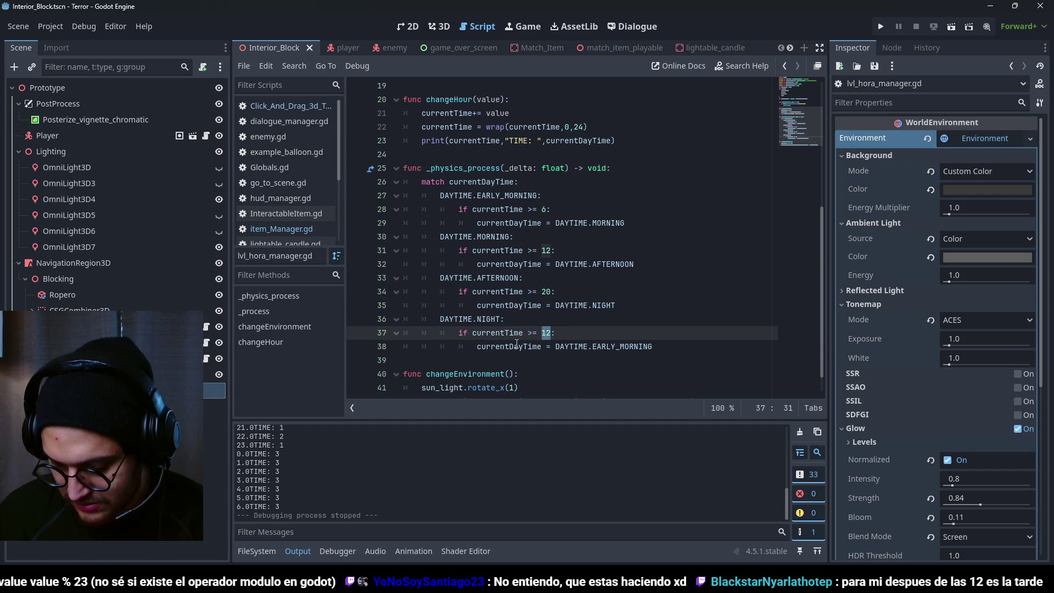
pyautogui.write('0')
pyautogui.press('Escape')
pyautogui.click(523, 346)
pyautogui.click(654, 346)
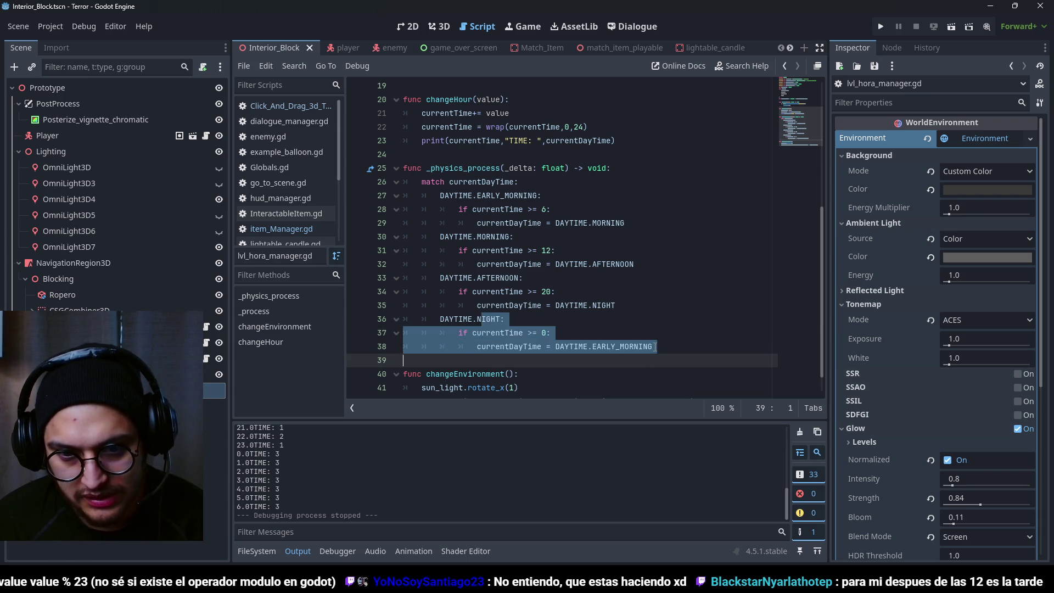
pyautogui.scroll(3, 574, 318)
pyautogui.scroll(-3, 574, 318)
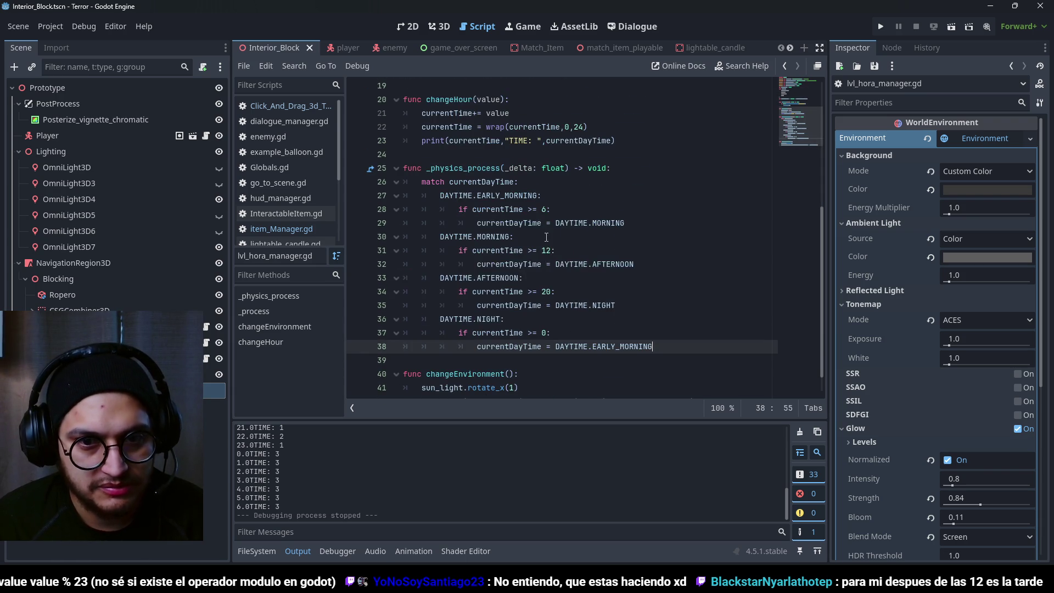
pyautogui.press('F5')
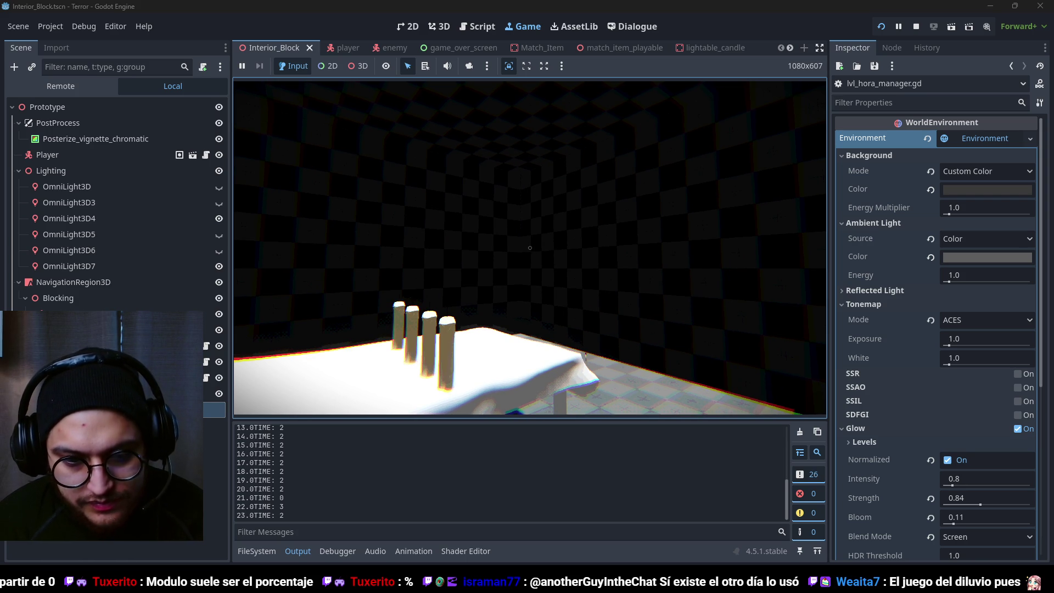
# - Stop the game after the log reaches hours 0.0–2.0 at phase 1
pyautogui.press('F8')
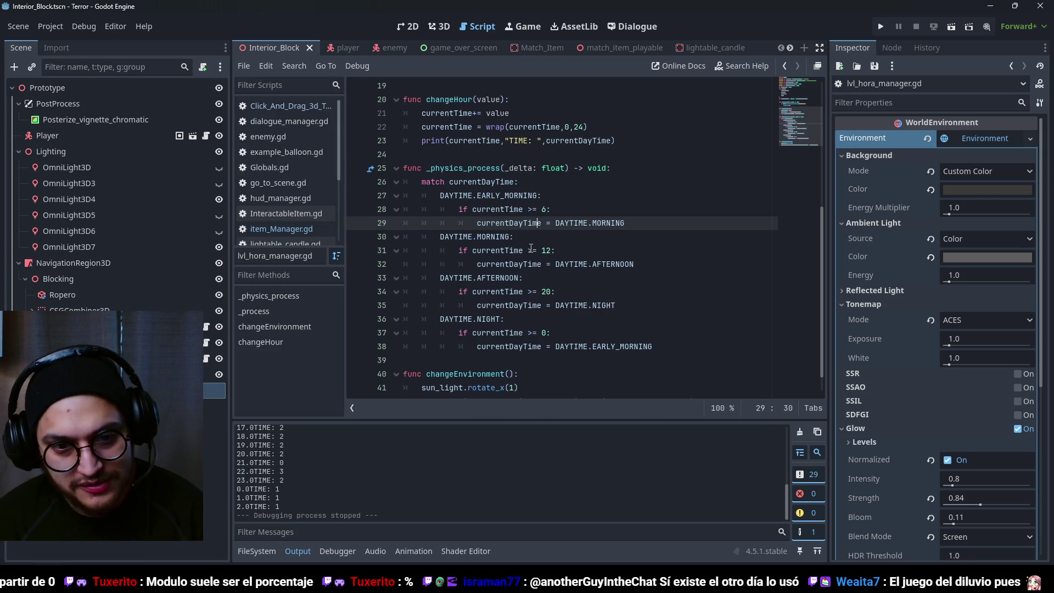
pyautogui.doubleClick(544, 264)
# - Review the match branches and locate the comparison in the night condition on line 37
pyautogui.click(544, 264)
pyautogui.click(529, 333)
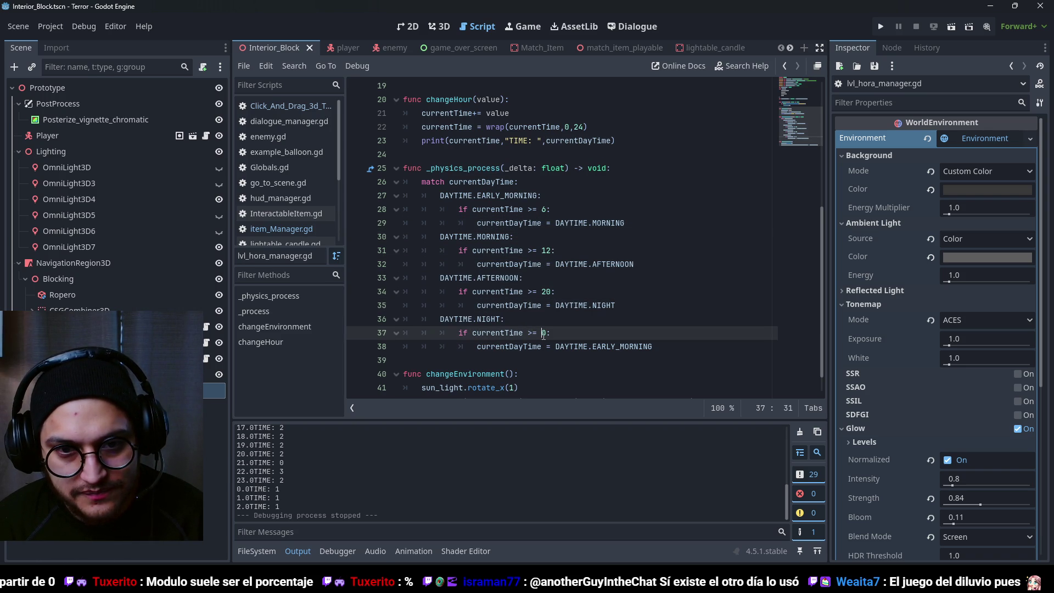
pyautogui.doubleClick(622, 346)
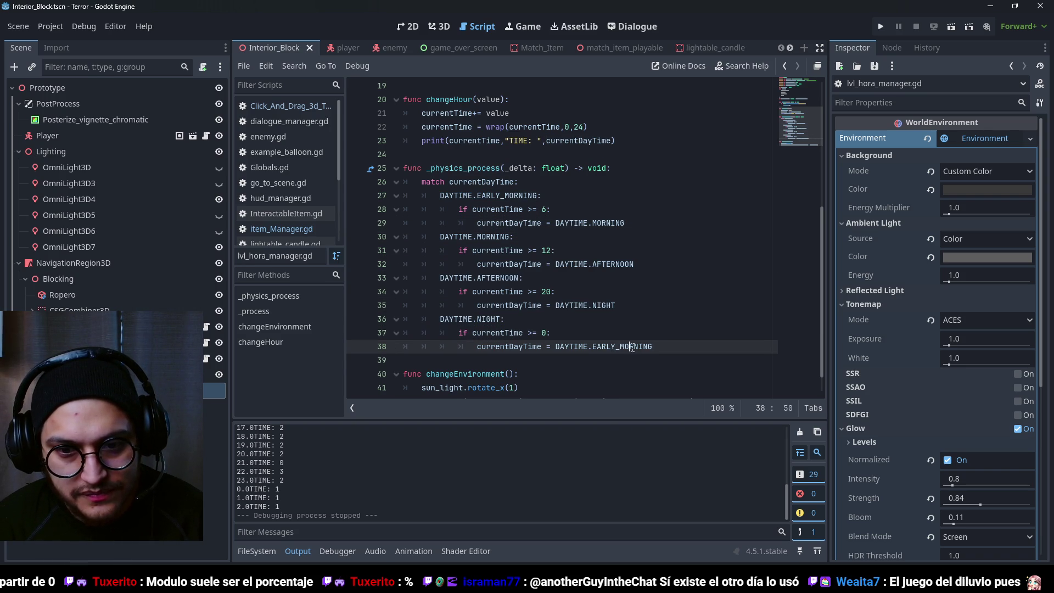
pyautogui.doubleClick(606, 306)
pyautogui.doubleClick(497, 333)
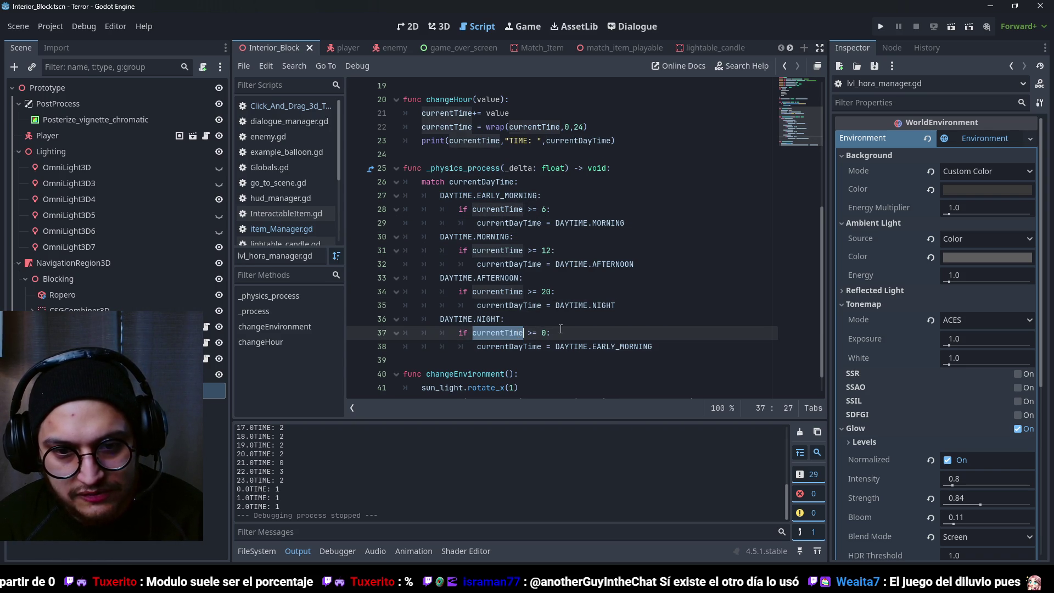
pyautogui.click(530, 333)
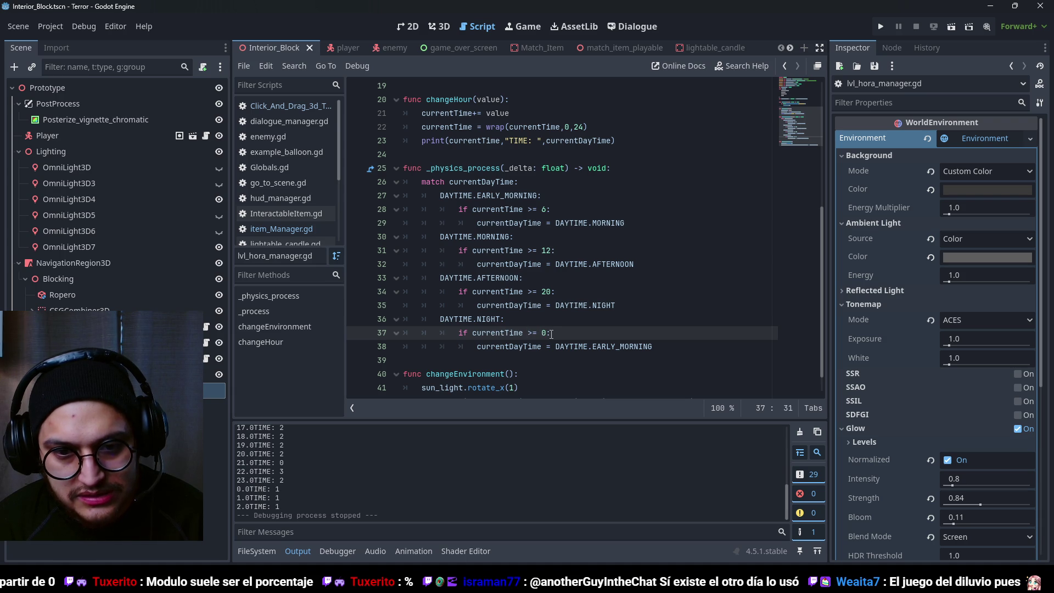
pyautogui.click(529, 332)
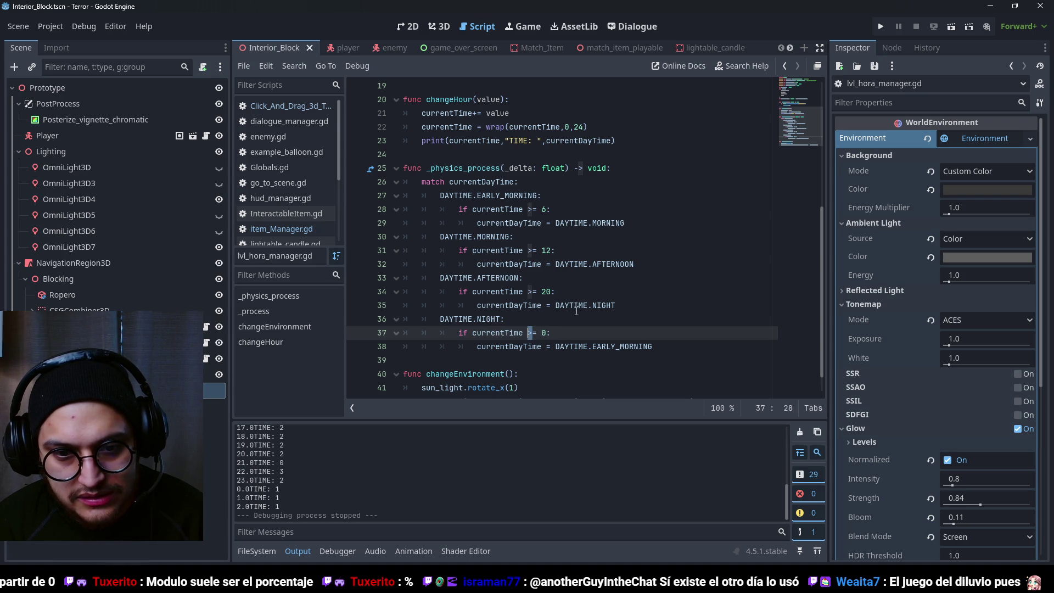
# - Copy '<' from Character Map to make the night check currentTime <= 6, then save
pyautogui.press('super')
pyautogui.write('carac')
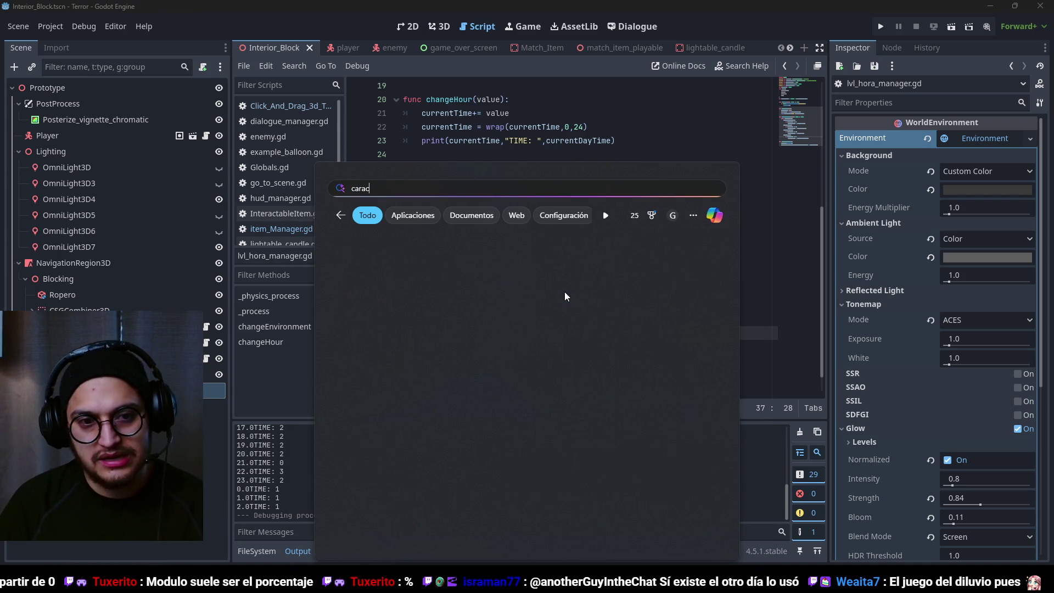
pyautogui.press('Return')
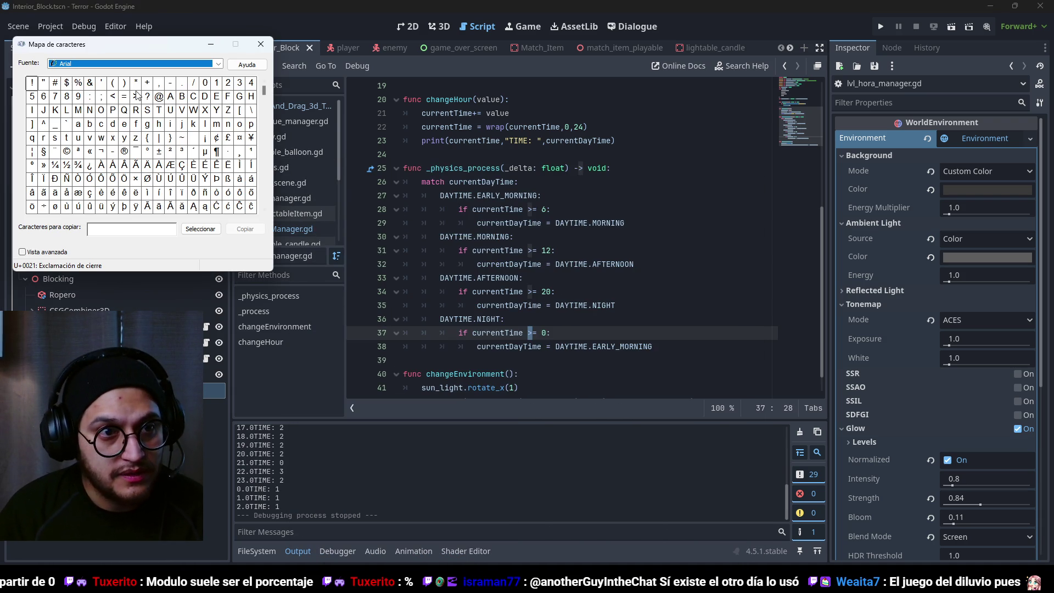
pyautogui.doubleClick(113, 96)
pyautogui.hotkey('ctrl', 'c')
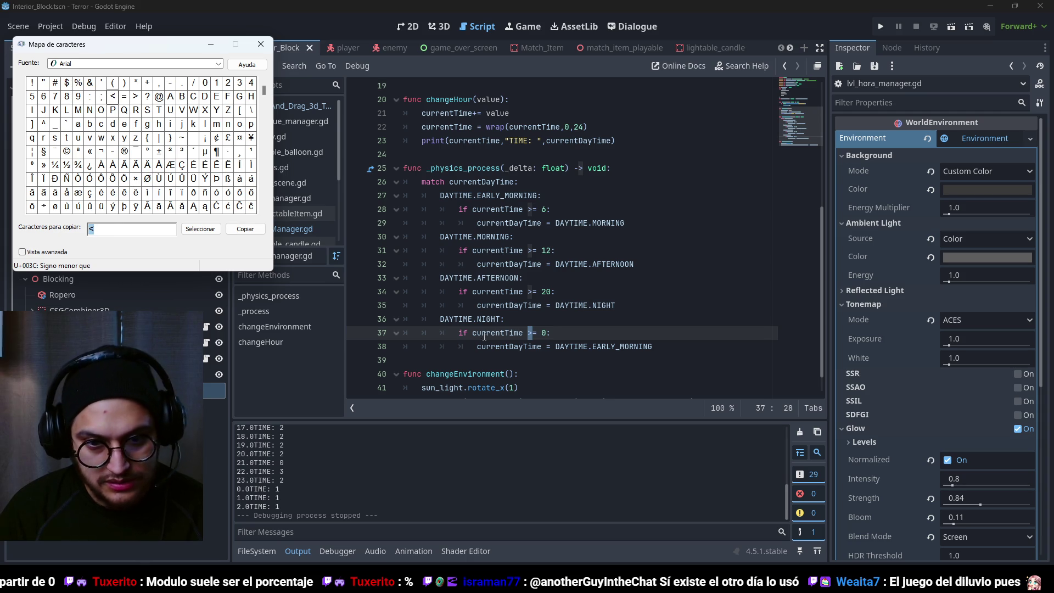
pyautogui.click(552, 333)
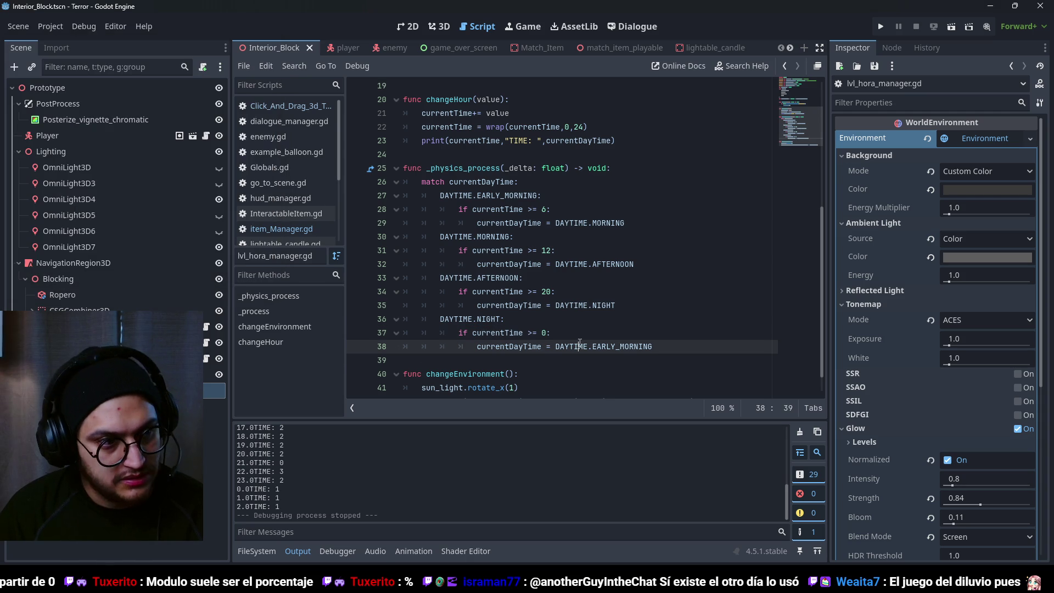
pyautogui.hotkey('ctrl', 'v')
pyautogui.click(543, 333)
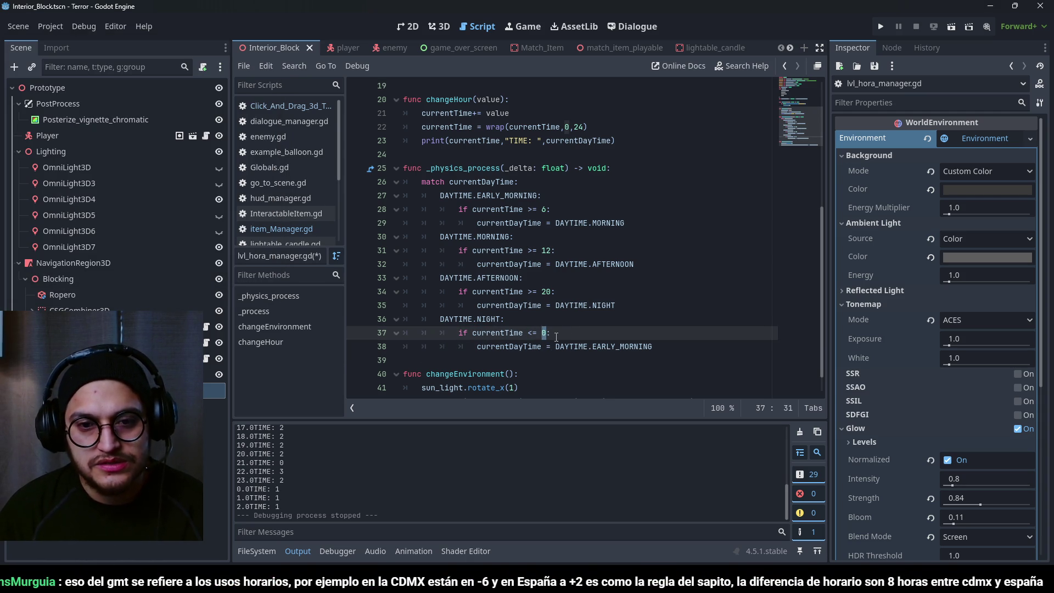
pyautogui.write('6')
pyautogui.hotkey('ctrl', 's')
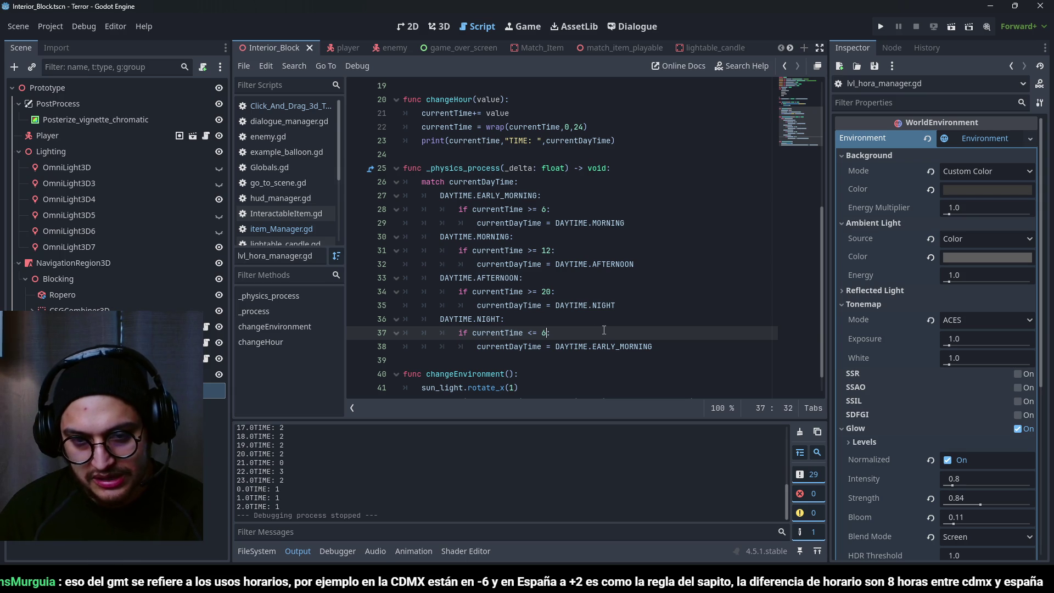
# - Run the game to test the night-to-early-morning switch
pyautogui.doubleClick(536, 299)
pyautogui.click(600, 303)
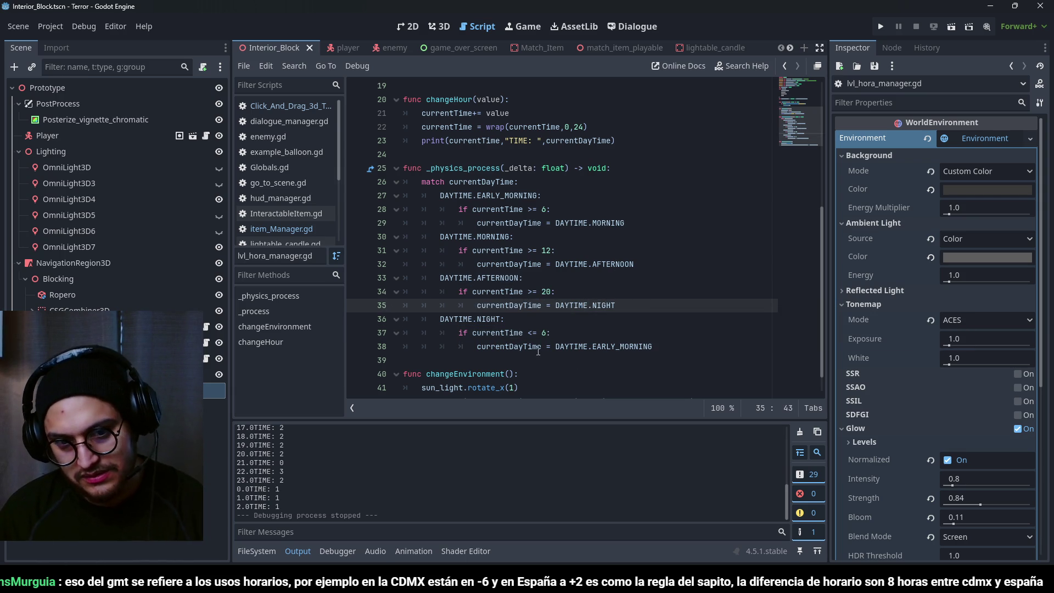
pyautogui.doubleClick(543, 333)
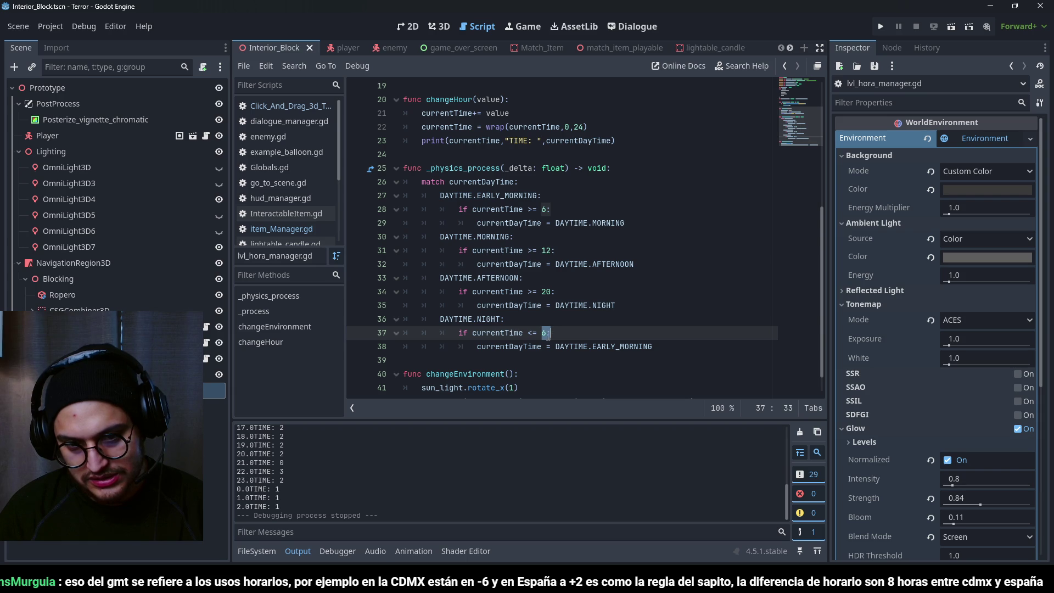
pyautogui.moveTo(564, 347); pyautogui.dragTo(650, 348)
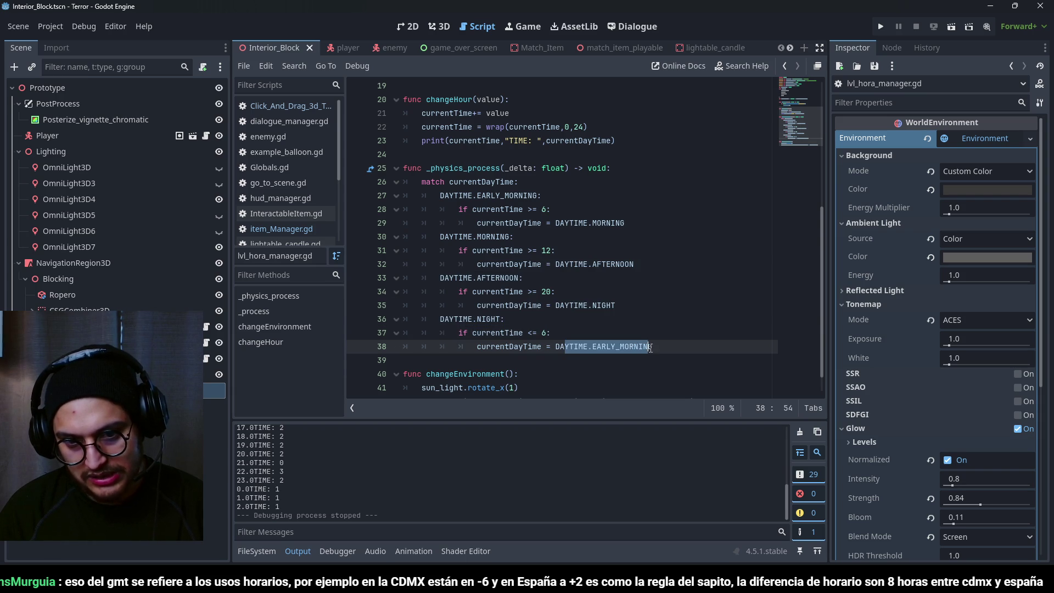
pyautogui.press('F5')
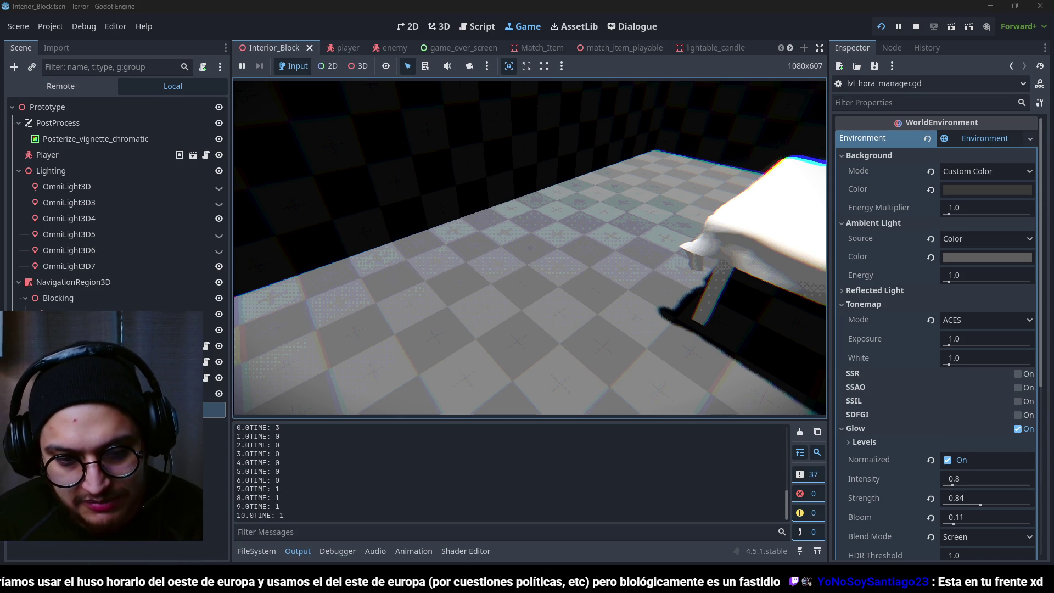
# - Stop the game at hour 18.0, phase 2, and review the MORNING and EARLY_MORNING checks
pyautogui.press('F8')
pyautogui.click(534, 250)
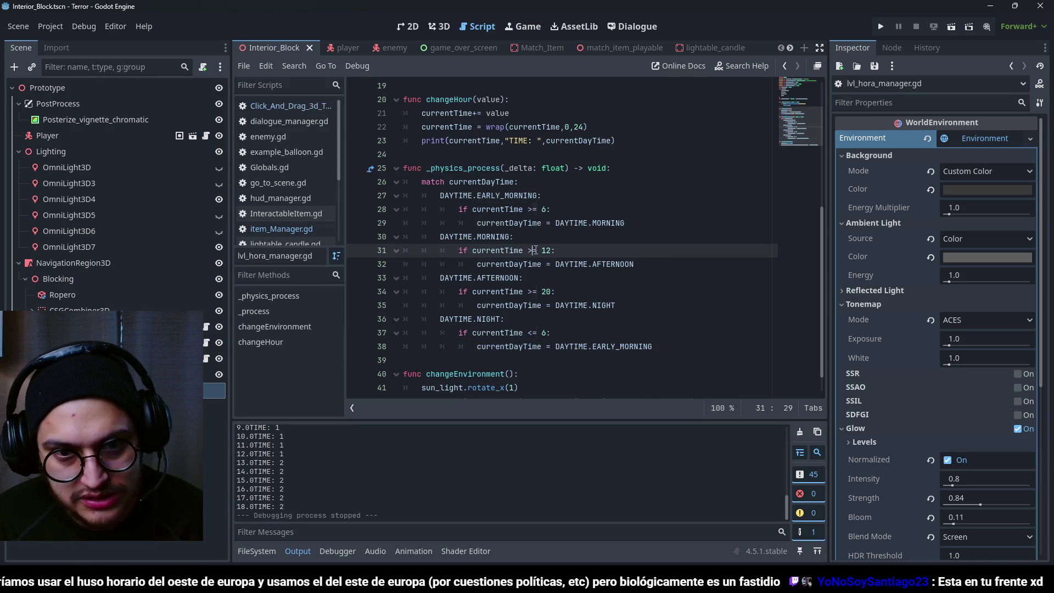
pyautogui.click(549, 209)
pyautogui.click(584, 222)
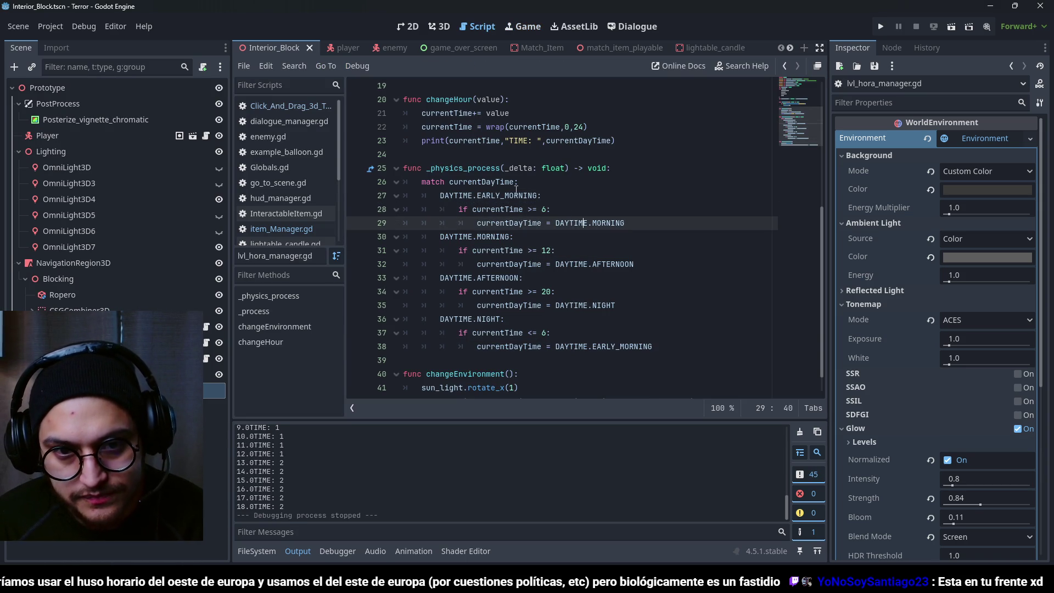
pyautogui.click(542, 196)
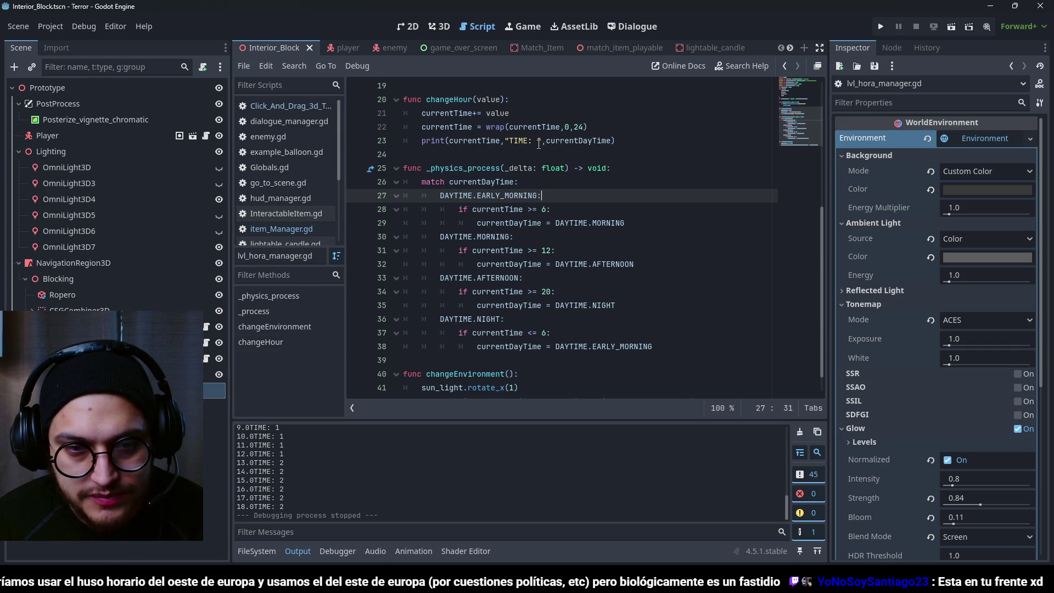
pyautogui.click(439, 27)
# - Zoom around the Interior_Block level, save the scene, select Player, then focus the SunLight
pyautogui.scroll(-5, 585, 256)
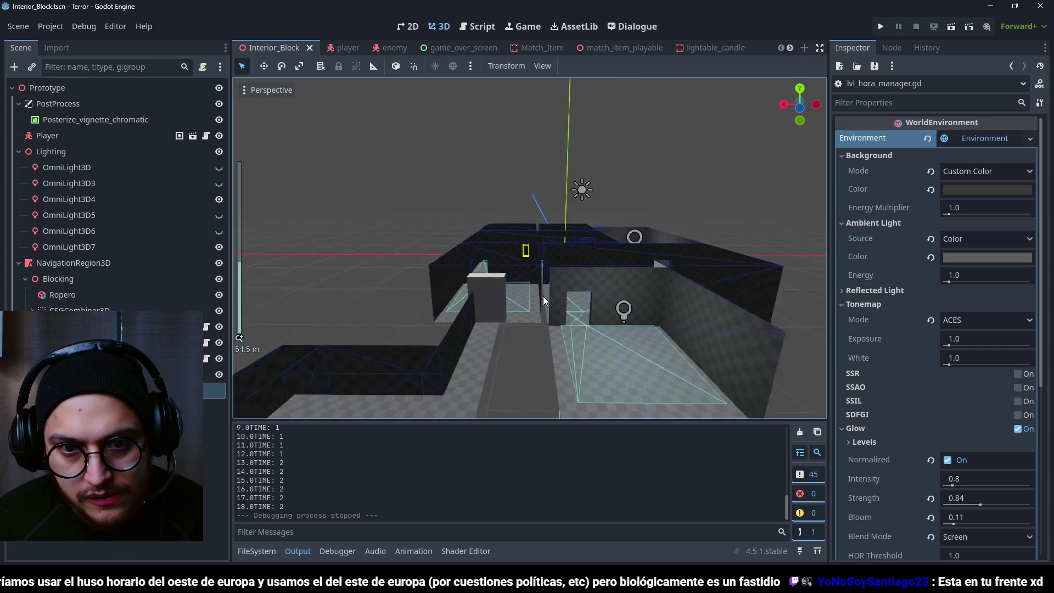
pyautogui.scroll(-3, 623, 360)
pyautogui.scroll(10, 602, 337)
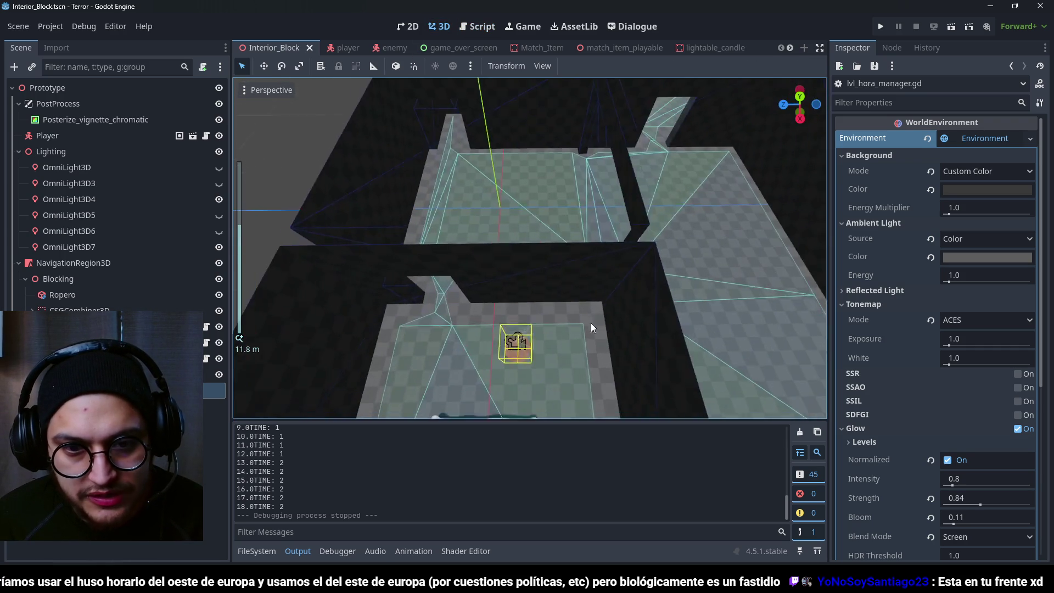
pyautogui.scroll(-3, 565, 274)
pyautogui.hotkey('ctrl', 's')
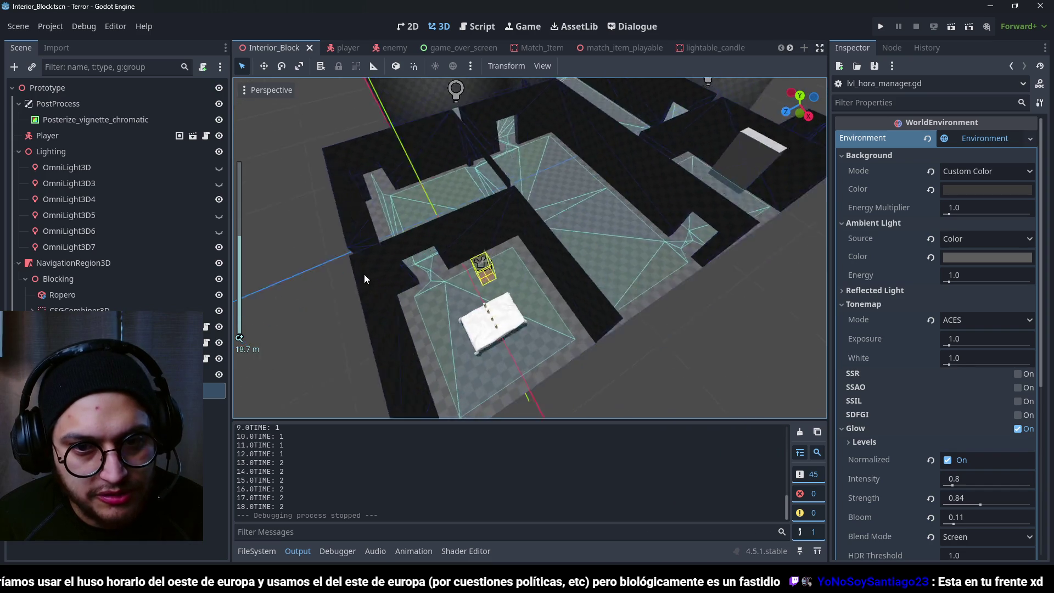
pyautogui.scroll(-2, 364, 275)
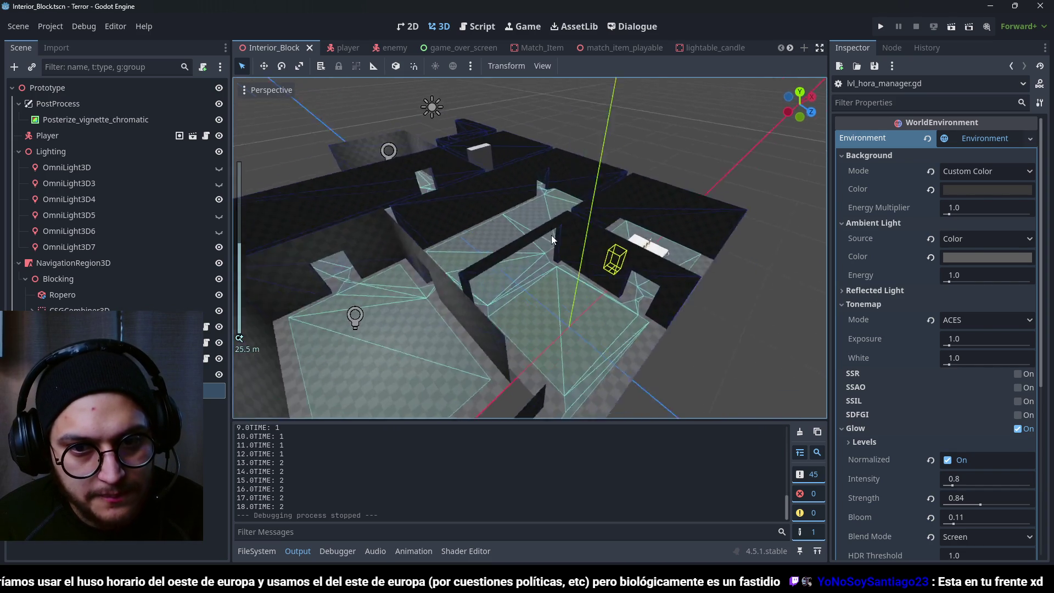
pyautogui.scroll(4, 552, 239)
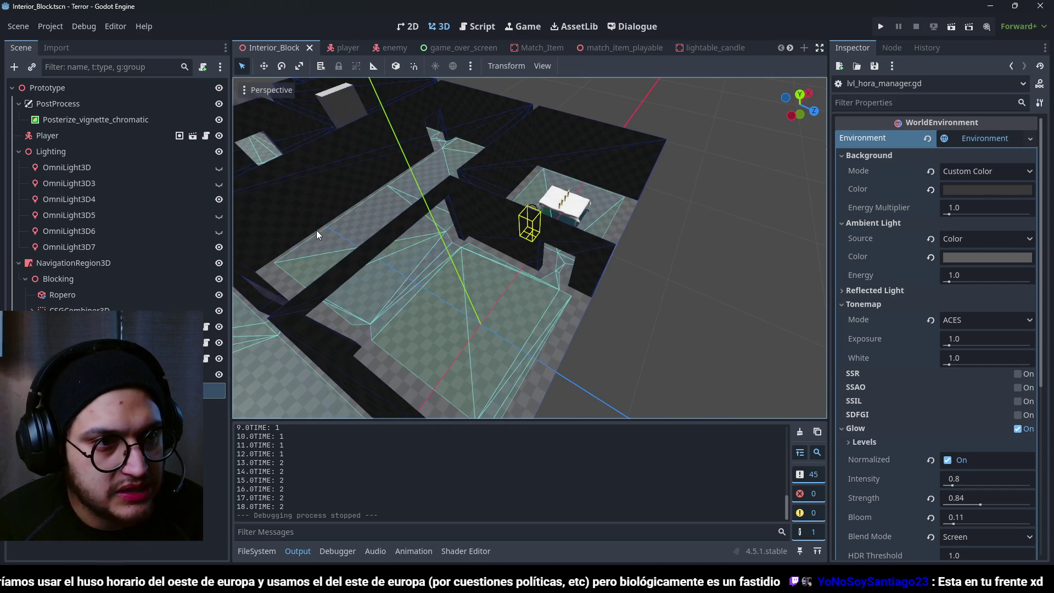
pyautogui.click(91, 136)
pyautogui.scroll(-3, 628, 296)
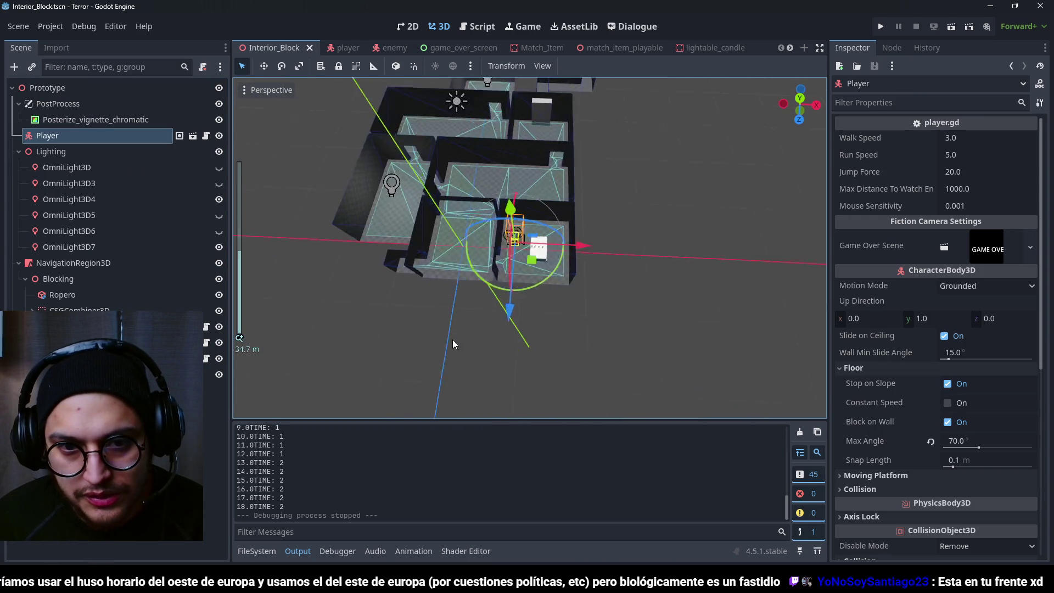
pyautogui.scroll(6, 509, 321)
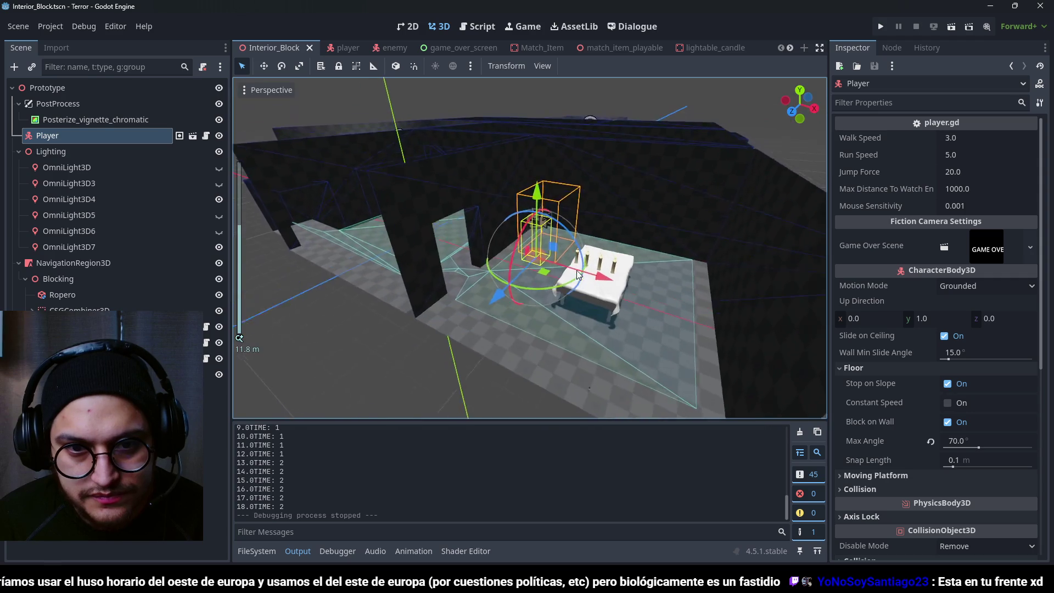
pyautogui.scroll(-2, 503, 279)
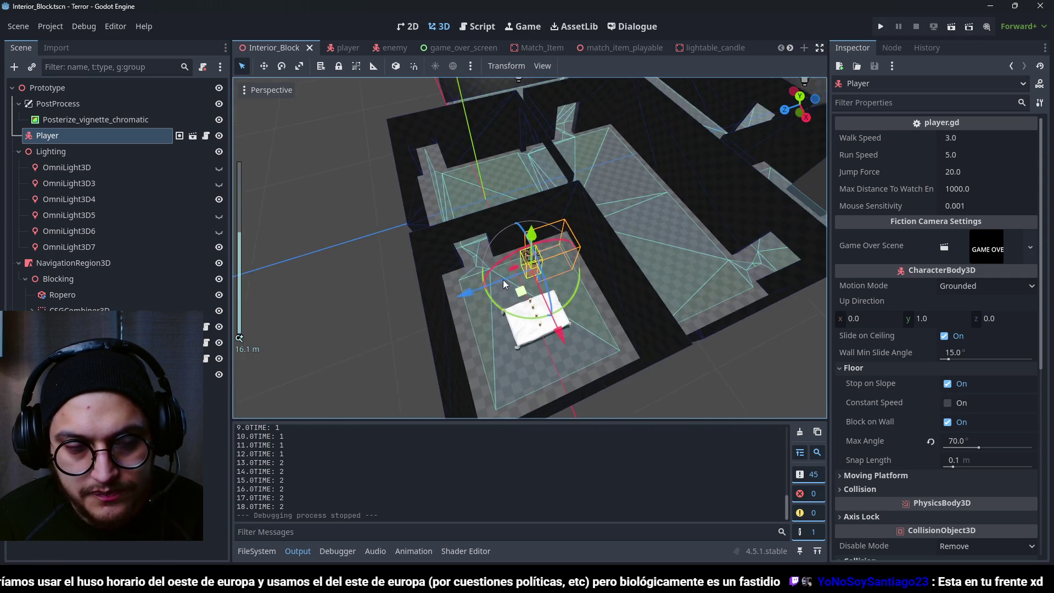
pyautogui.click(518, 81)
pyautogui.press('f')
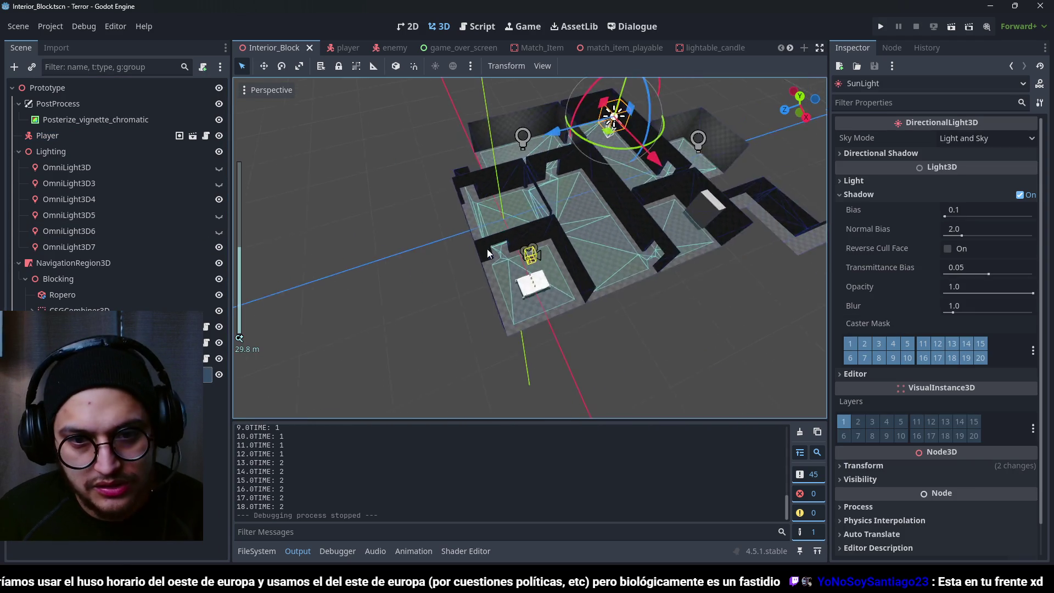
pyautogui.scroll(3, 574, 167)
pyautogui.scroll(-6, 568, 164)
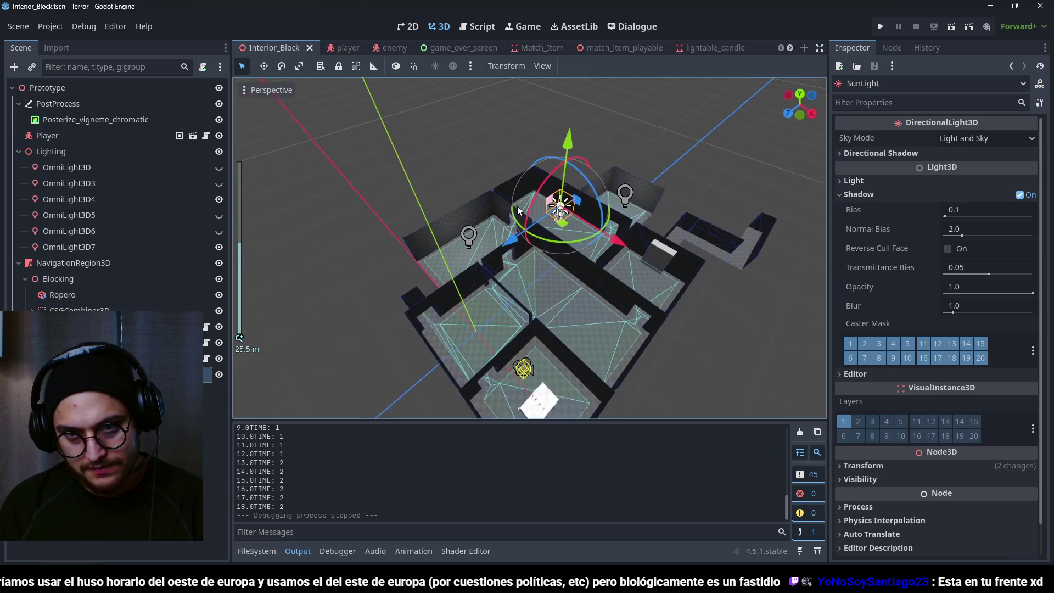
pyautogui.scroll(4, 551, 206)
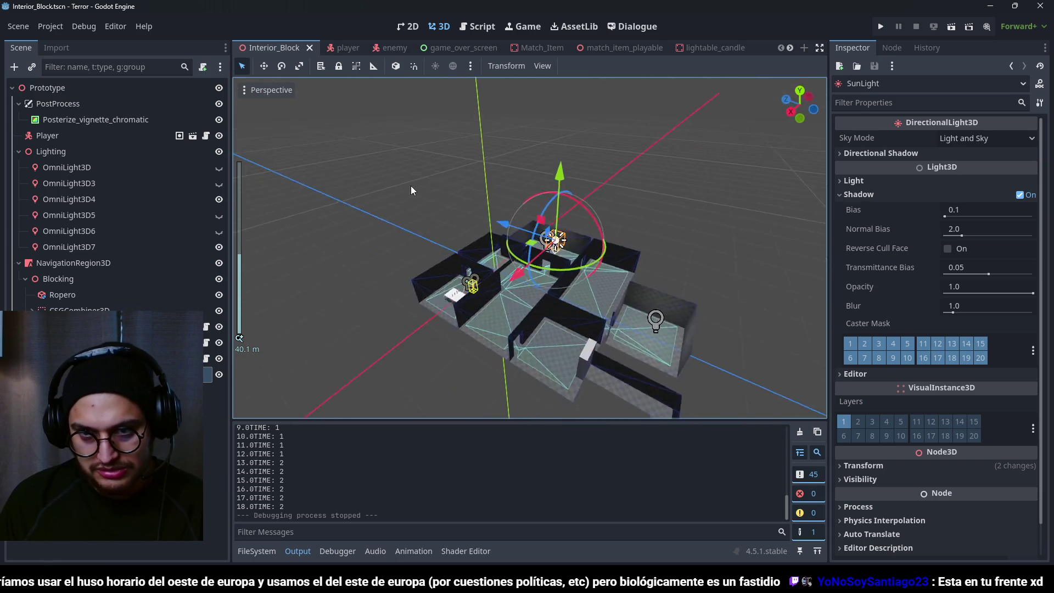
pyautogui.scroll(-3, 541, 245)
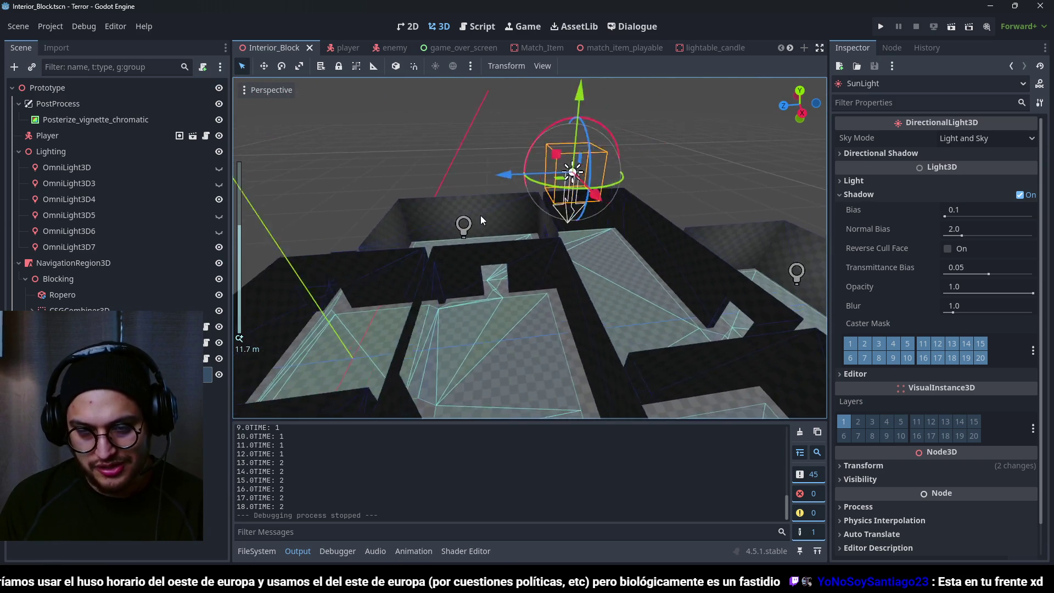
pyautogui.scroll(-3, 614, 238)
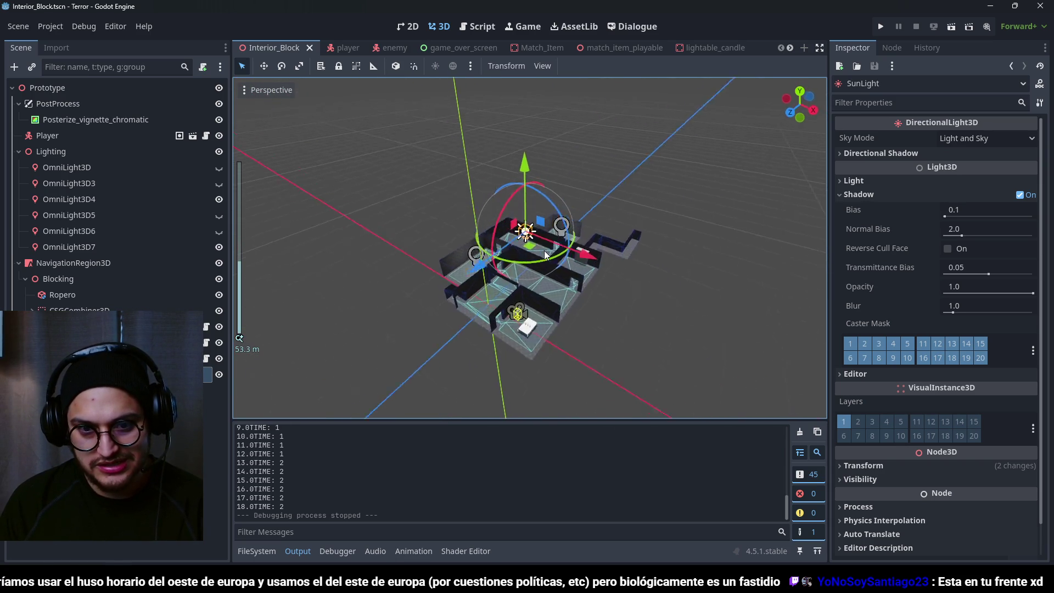
pyautogui.moveTo(410, 281)
pyautogui.mouseDown()
pyautogui.moveTo(506, 298)
pyautogui.moveTo(562, 278)
pyautogui.moveTo(627, 232)
pyautogui.moveTo(684, 285)
pyautogui.moveTo(646, 301)
pyautogui.moveTo(528, 207)
pyautogui.moveTo(576, 291)
pyautogui.moveTo(556, 328)
pyautogui.moveTo(611, 235)
pyautogui.moveTo(654, 279)
pyautogui.moveTo(710, 237)
pyautogui.mouseUp()
pyautogui.scroll(3, 645, 301)
pyautogui.scroll(2, 710, 237)
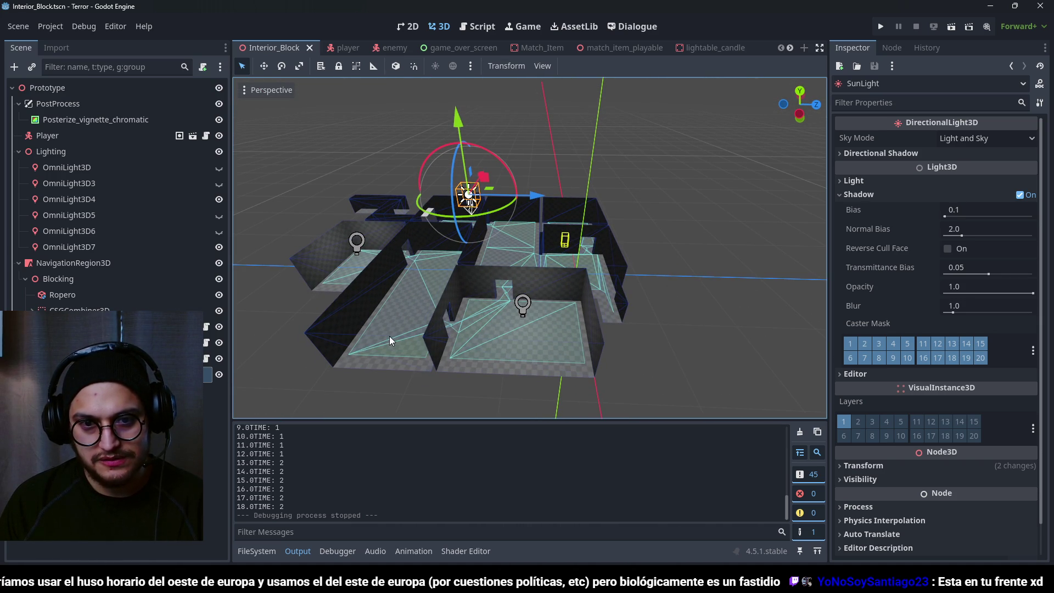
pyautogui.scroll(-2, 388, 354)
pyautogui.moveTo(431, 309)
pyautogui.mouseDown()
pyautogui.moveTo(472, 295)
pyautogui.moveTo(363, 286)
pyautogui.moveTo(391, 317)
pyautogui.moveTo(506, 348)
pyautogui.mouseUp()
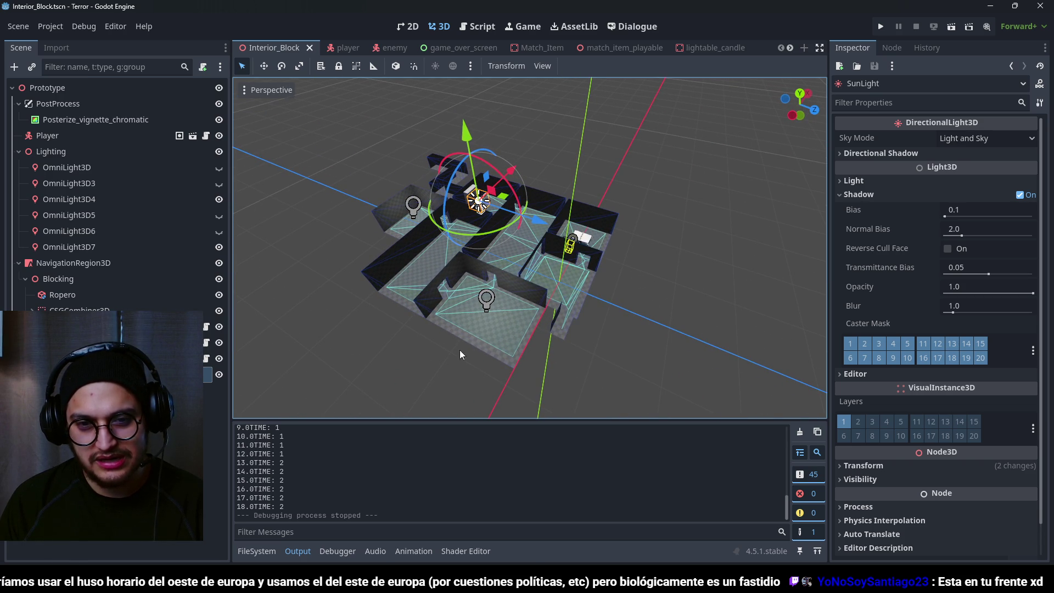
pyautogui.moveTo(580, 347)
pyautogui.mouseDown()
pyautogui.moveTo(412, 295)
pyautogui.moveTo(427, 331)
pyautogui.moveTo(502, 344)
pyautogui.moveTo(447, 303)
pyautogui.moveTo(487, 296)
pyautogui.mouseUp()
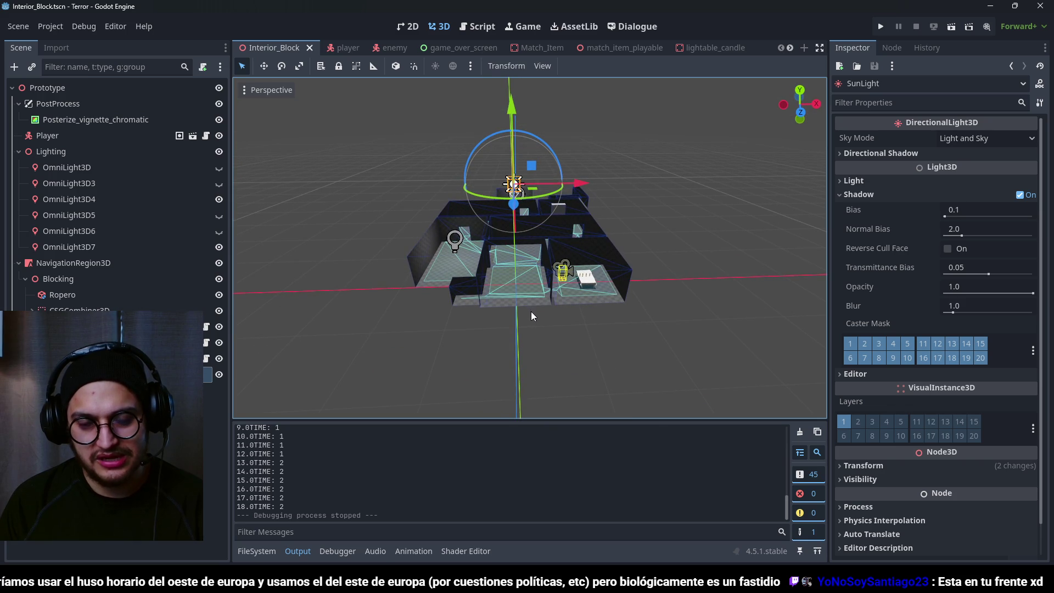
pyautogui.scroll(3, 520, 316)
pyautogui.moveTo(599, 317)
pyautogui.mouseDown()
pyautogui.moveTo(569, 289)
pyautogui.moveTo(589, 243)
pyautogui.moveTo(674, 240)
pyautogui.moveTo(549, 233)
pyautogui.moveTo(588, 261)
pyautogui.mouseUp()
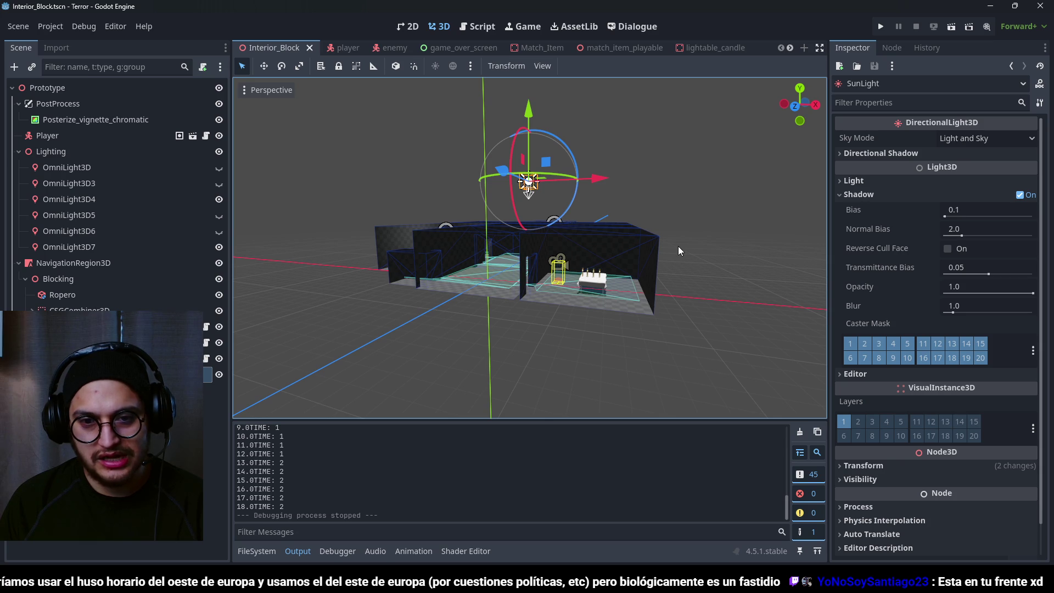
pyautogui.moveTo(646, 249)
pyautogui.mouseDown()
pyautogui.moveTo(565, 149)
pyautogui.moveTo(554, 188)
pyautogui.moveTo(524, 189)
pyautogui.moveTo(528, 124)
pyautogui.moveTo(514, 134)
pyautogui.mouseUp()
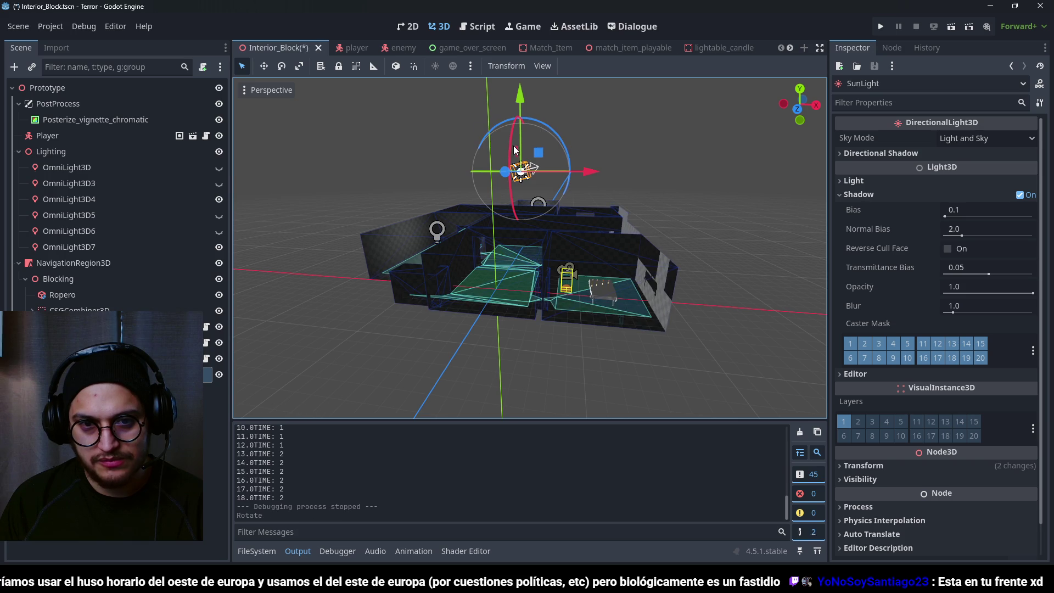
pyautogui.hotkey('ctrl', 'z')
pyautogui.moveTo(556, 182); pyautogui.dragTo(571, 184)
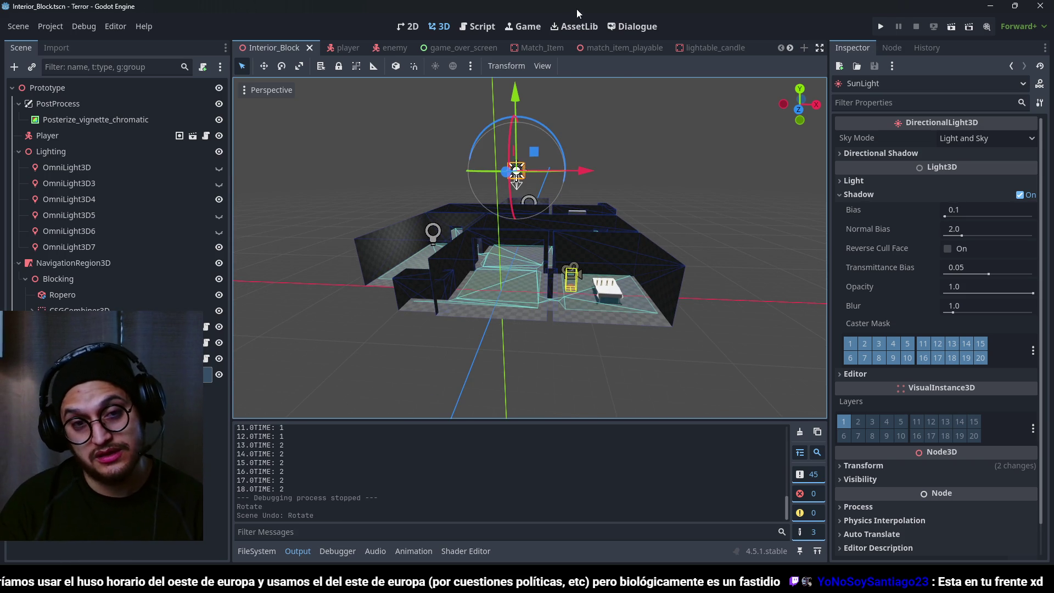
pyautogui.scroll(5, 547, 190)
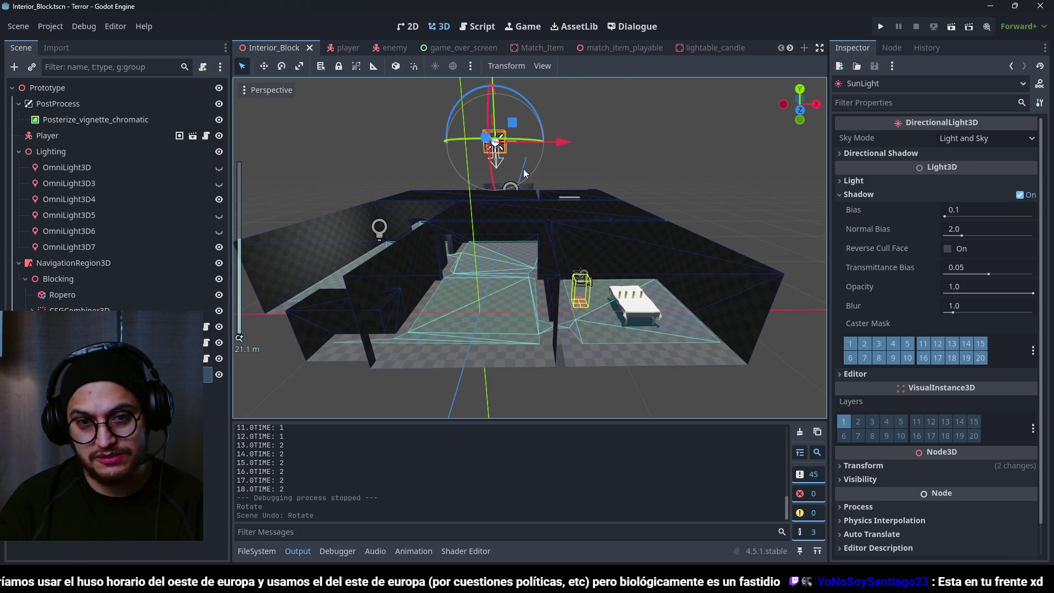
# - Create a Label3D under Prototype by searching 'label', then open its text settings
pyautogui.click(95, 91)
pyautogui.hotkey('ctrl', 'a')
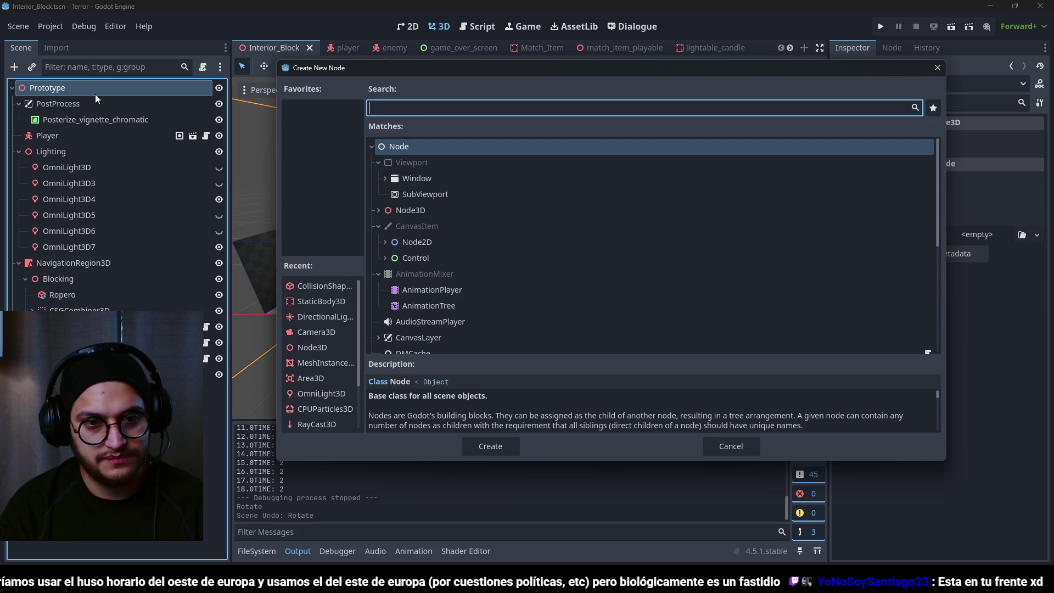
pyautogui.write('label')
pyautogui.press('Down')
pyautogui.press('Down')
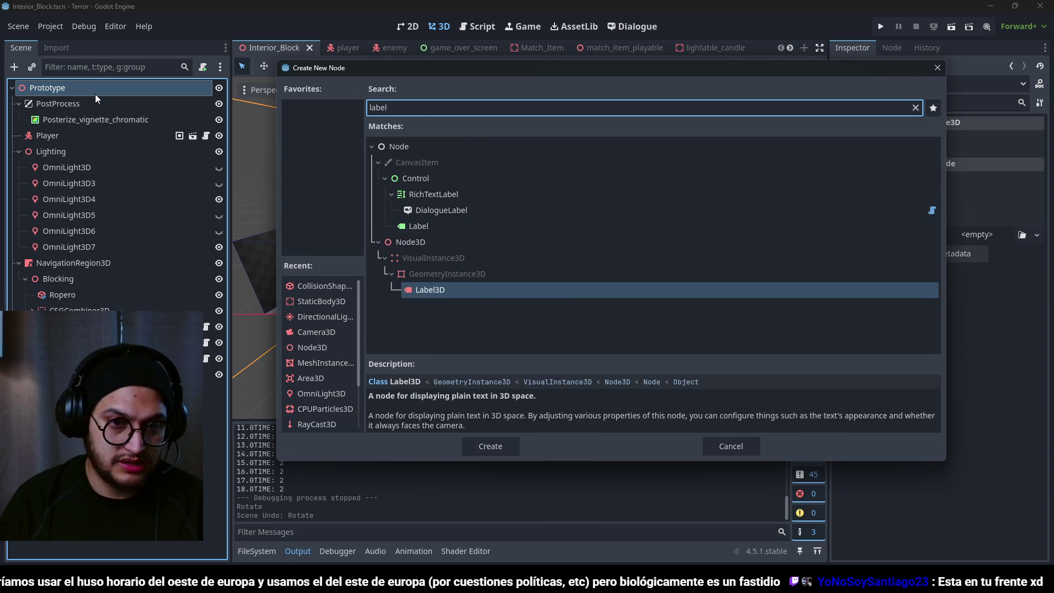
pyautogui.press('Return')
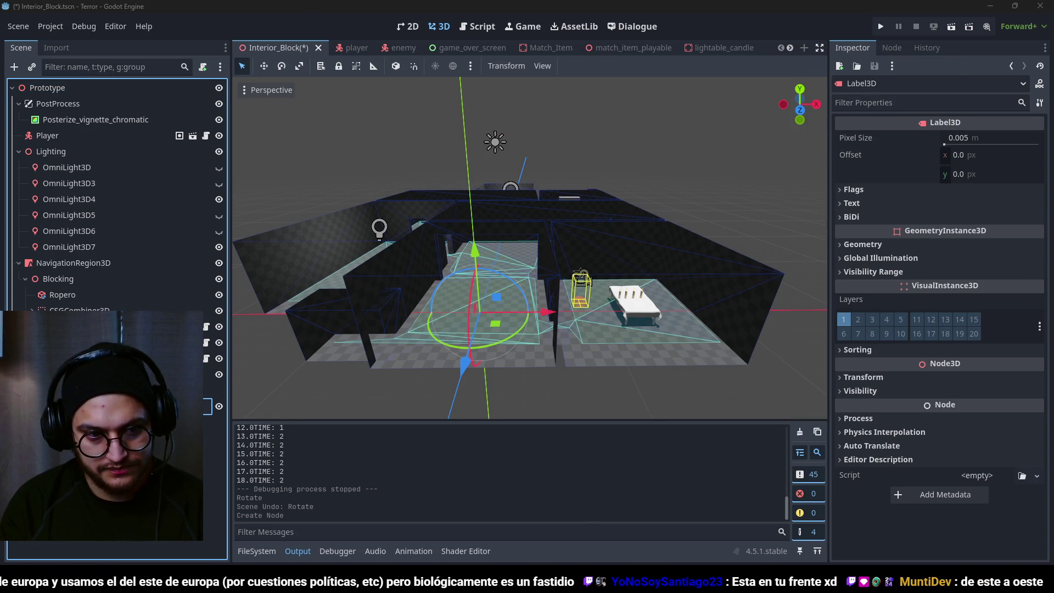
pyautogui.click(852, 203)
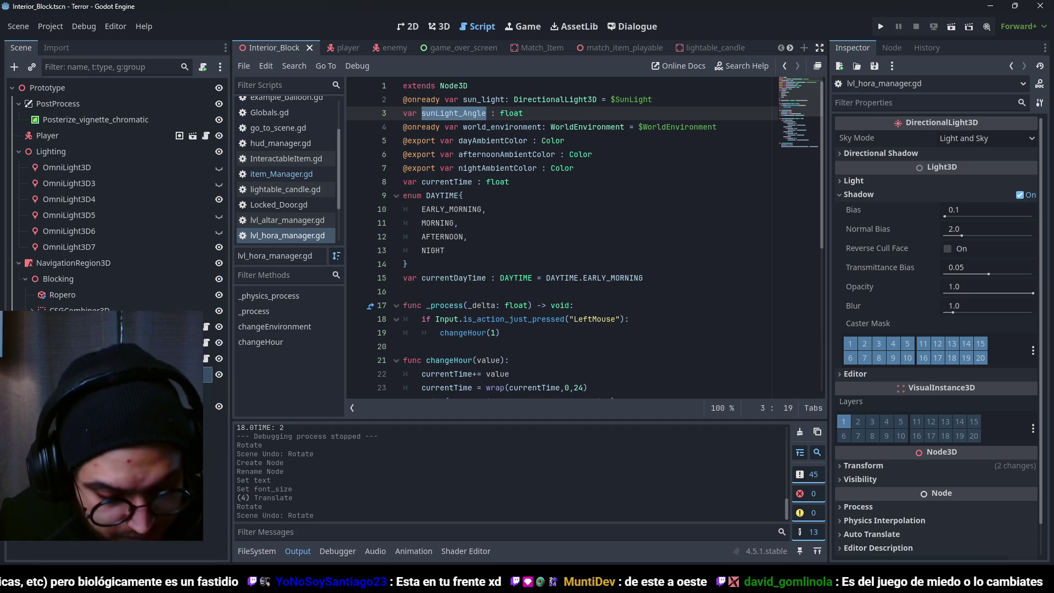
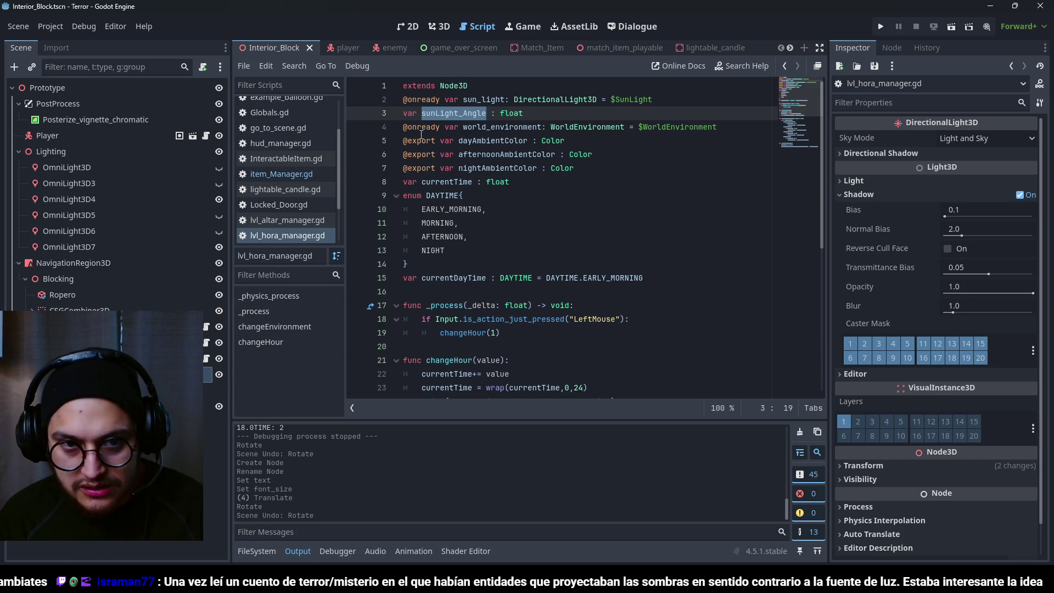
# - Save the scene and scroll lvl_hora_manager.gd down to the match block
pyautogui.hotkey('ctrl', 's')
pyautogui.click(515, 113)
pyautogui.doubleClick(454, 113)
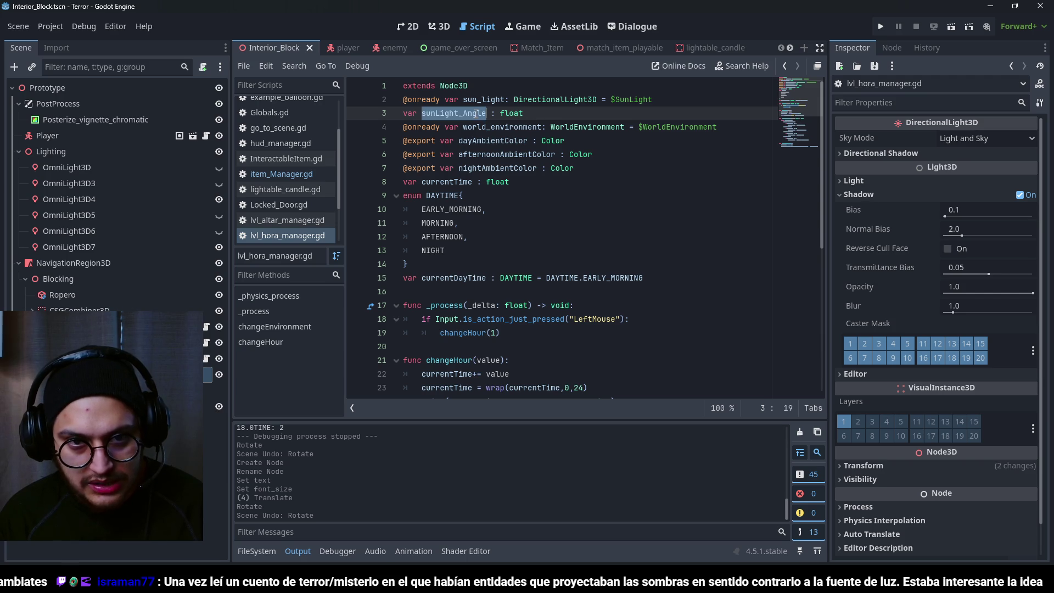
pyautogui.scroll(-2, 530, 351)
pyautogui.scroll(-3, 530, 351)
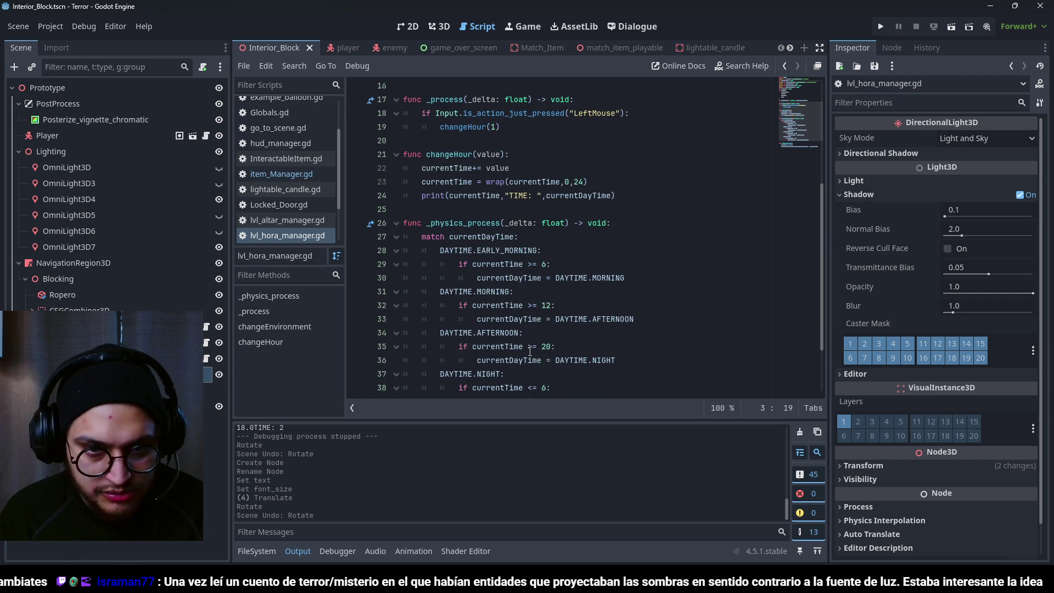
pyautogui.scroll(-1, 530, 352)
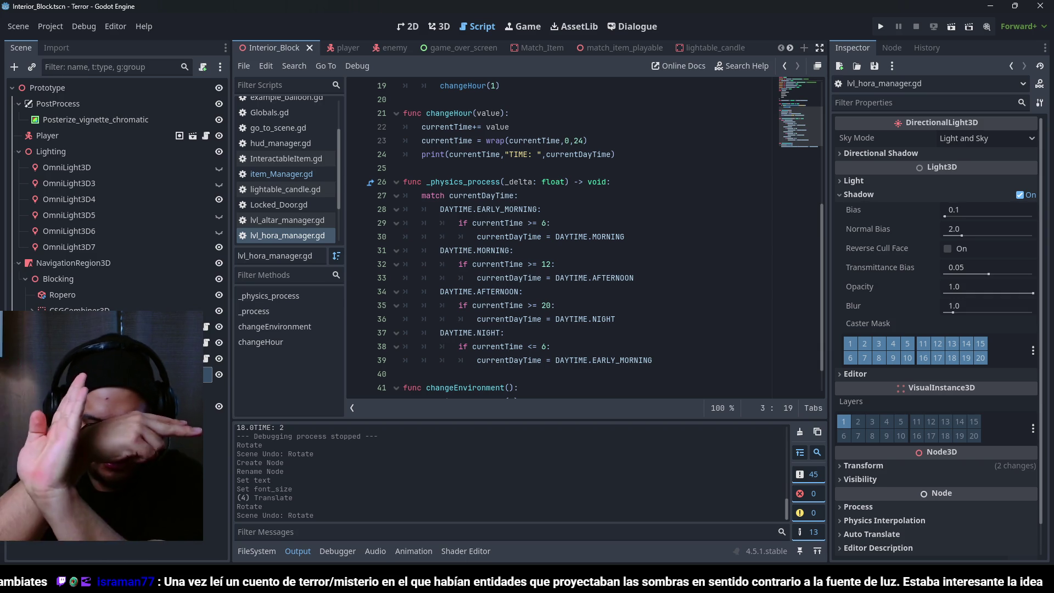
# - Hide the Output panel and open a blank indented line under DAYTIME.EARLY_MORNING
pyautogui.click(549, 250)
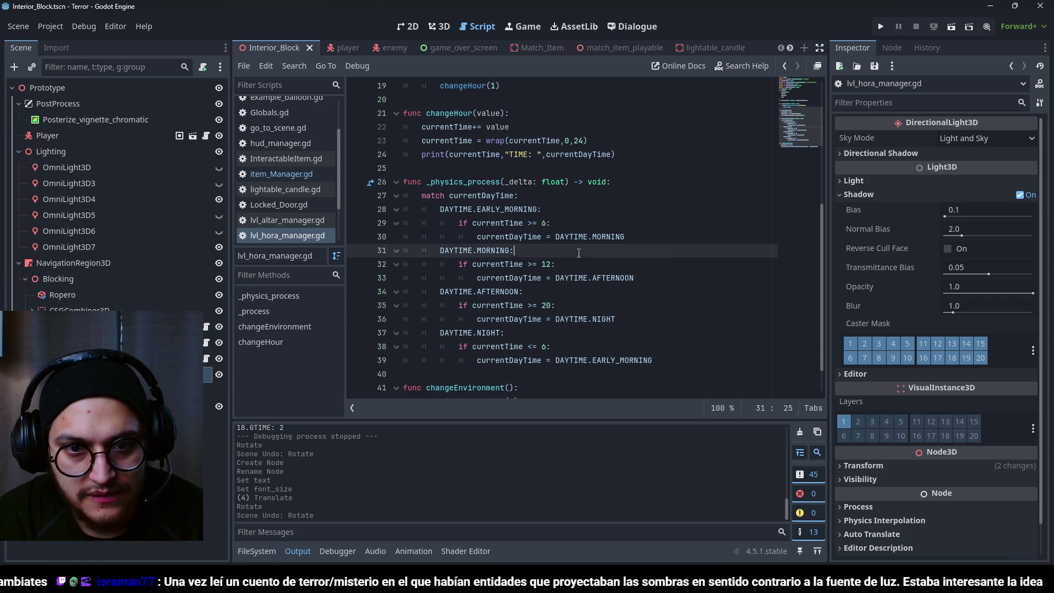
pyautogui.click(549, 207)
pyautogui.click(298, 551)
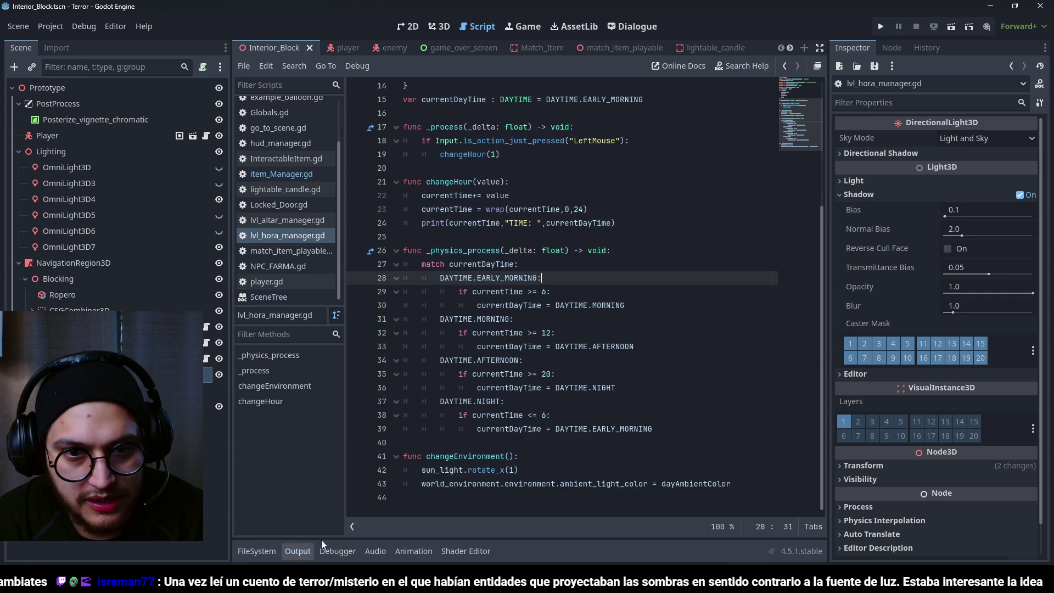
pyautogui.scroll(3, 589, 254)
pyautogui.scroll(-4, 589, 253)
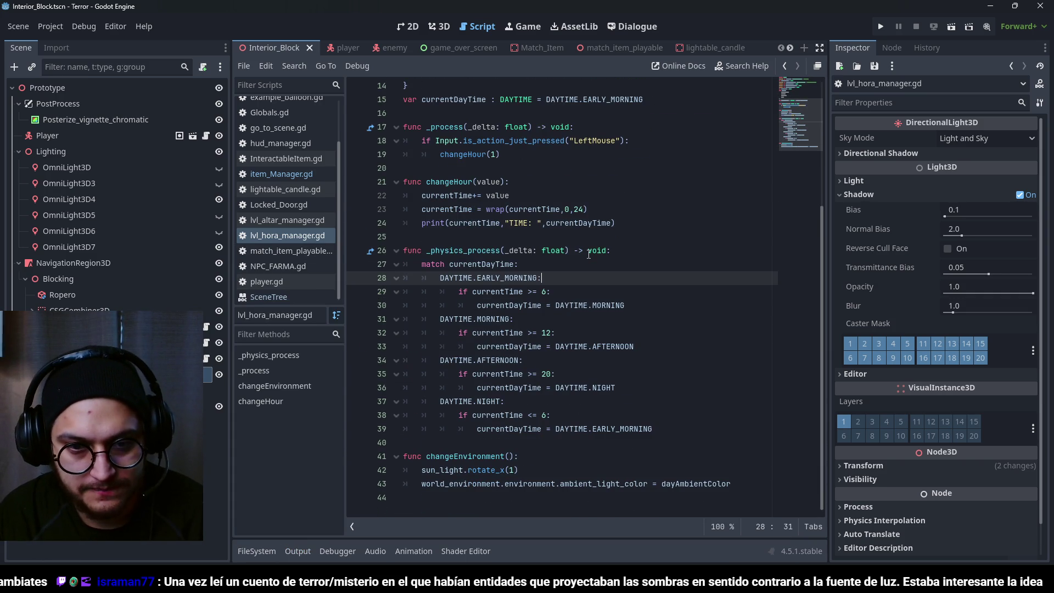
pyautogui.press('Return')
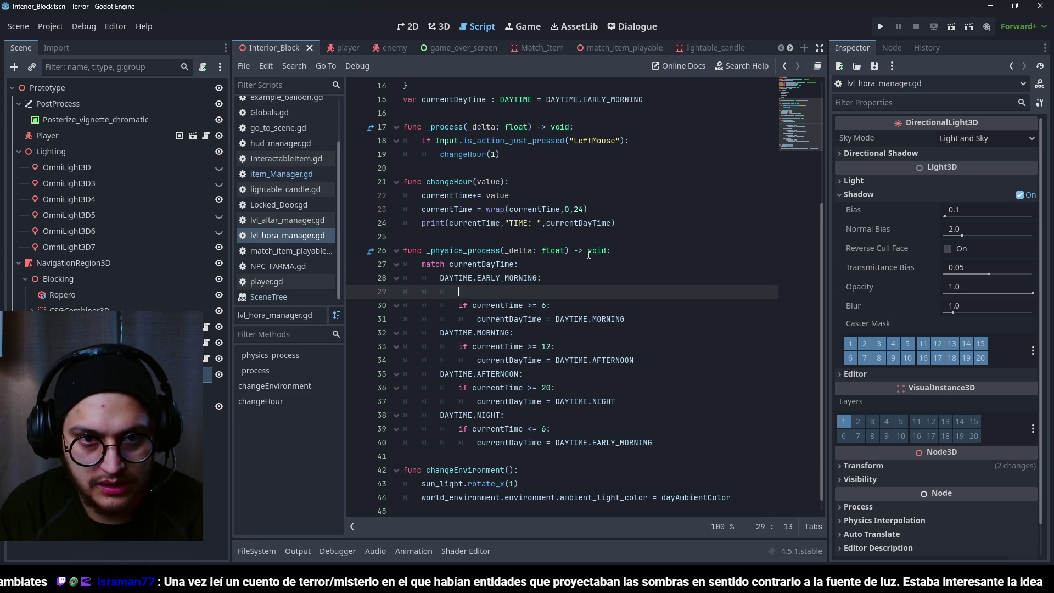
# - Delete the unused sunLight_Angle variable declaration near the top of the script
pyautogui.scroll(5, 588, 253)
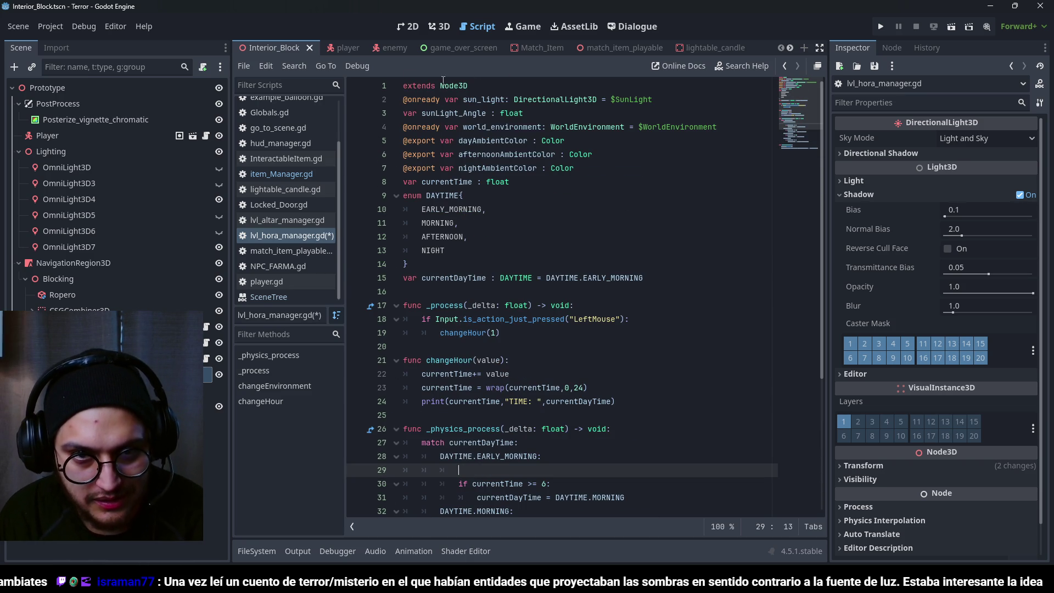
pyautogui.doubleClick(483, 99)
pyautogui.moveTo(524, 113); pyautogui.dragTo(392, 119)
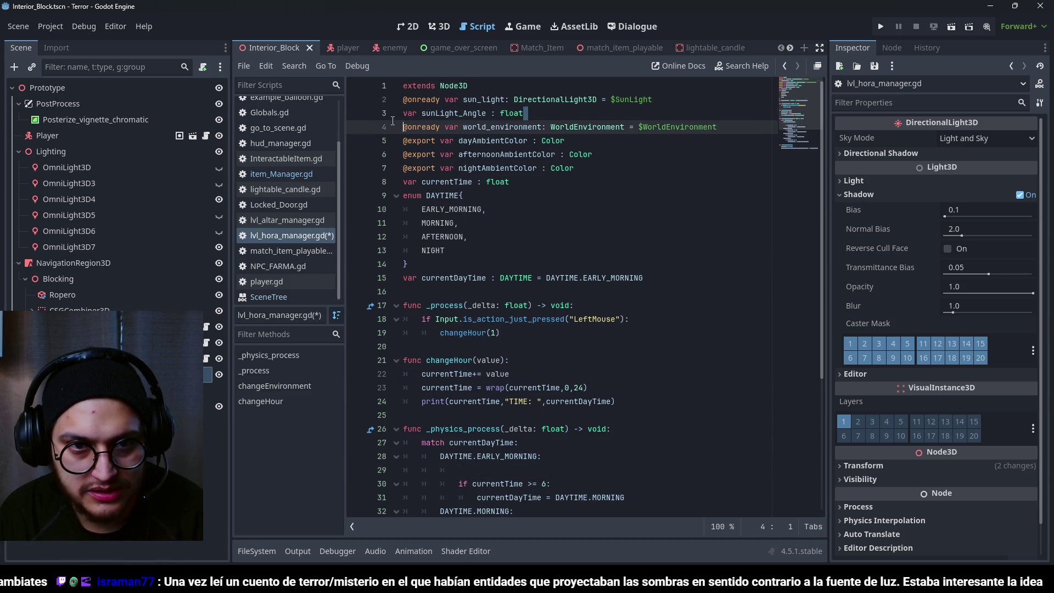
pyautogui.press('BackSpace')
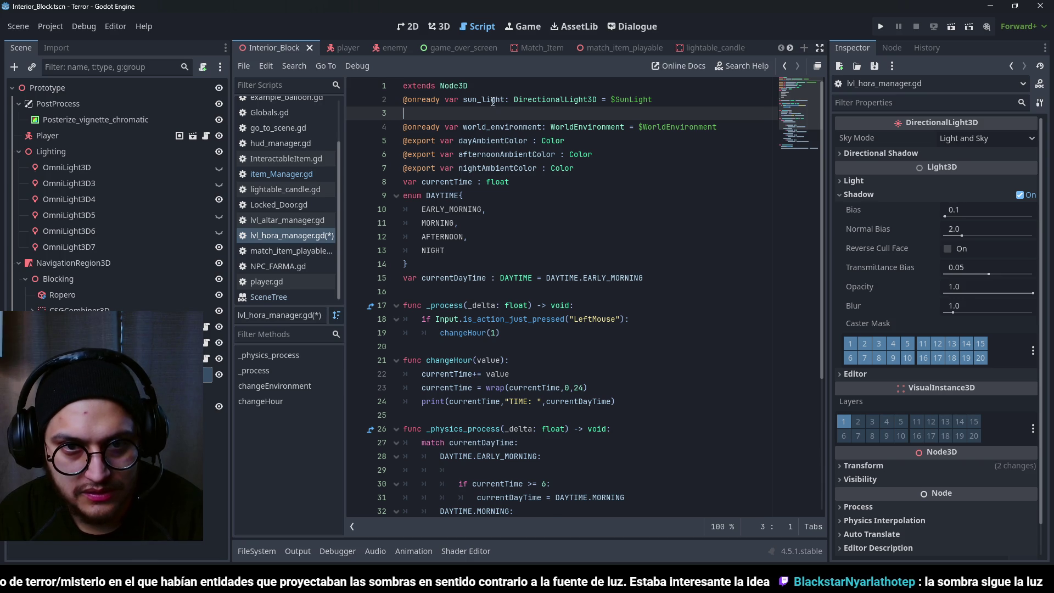
pyautogui.press('BackSpace')
pyautogui.click(483, 99)
pyautogui.scroll(-1, 549, 385)
# - Add sun_light.rotate_z(-90) to the EARLY_MORNING case
pyautogui.click(549, 415)
pyautogui.write('sun_light-')
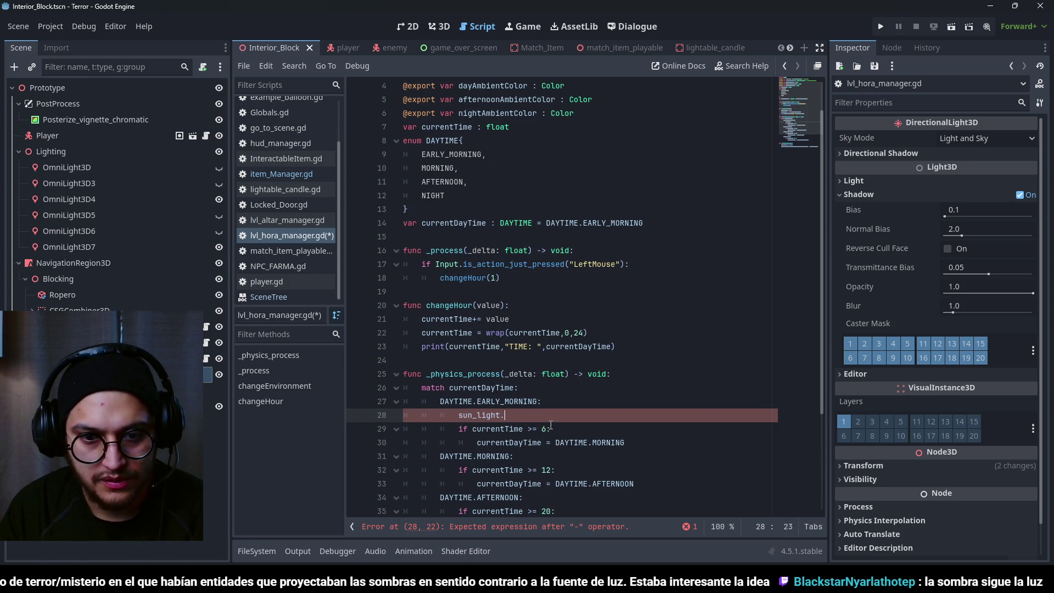
pyautogui.press('BackSpace')
pyautogui.write('.rotate_z')
pyautogui.press('Return')
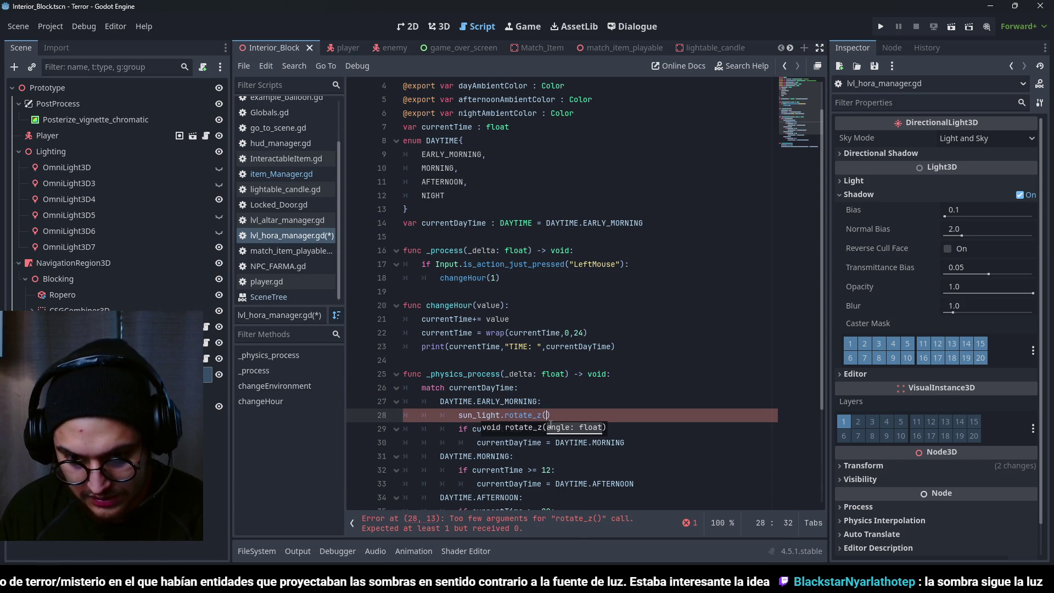
pyautogui.write('-90')
pyautogui.scroll(-3, 554, 273)
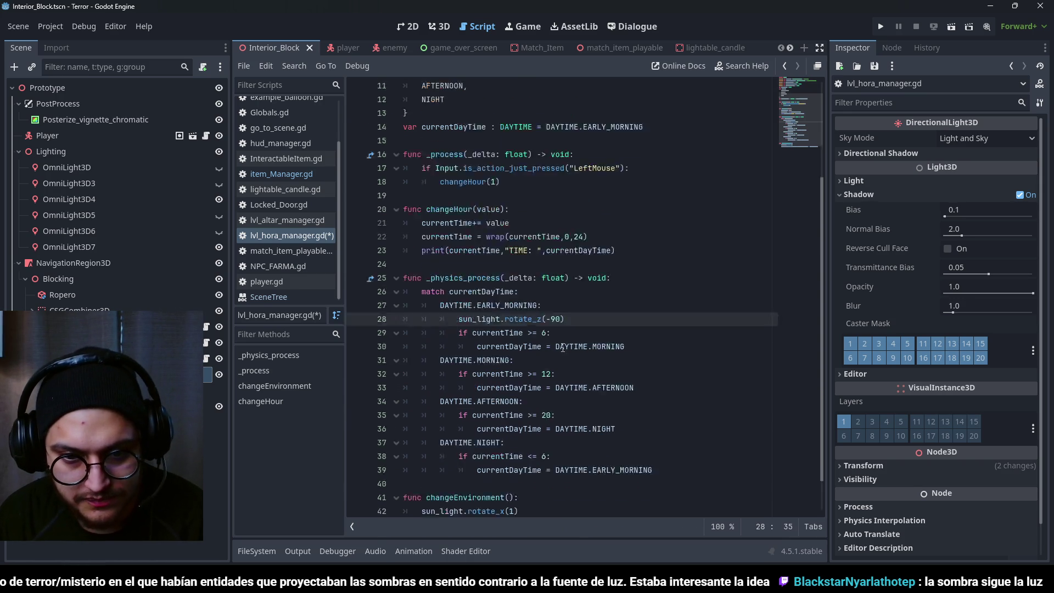
# - Paste the rotate_z(-90) line under 'if currentTime >= 6:' and preview the sun turning in 3D
pyautogui.moveTo(565, 277); pyautogui.dragTo(458, 278)
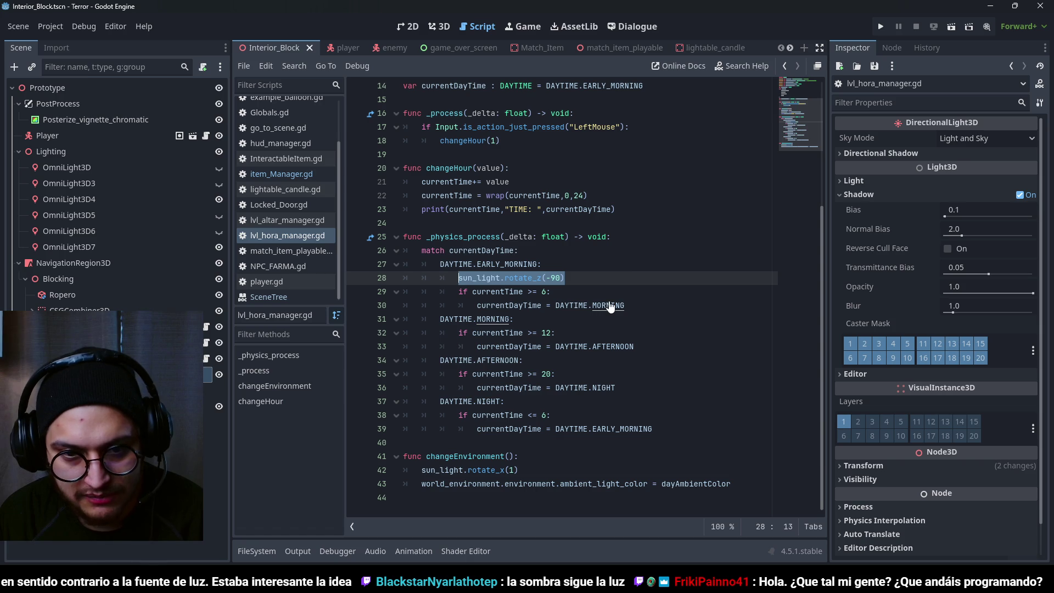
pyautogui.moveTo(564, 278)
pyautogui.mouseDown()
pyautogui.moveTo(449, 279)
pyautogui.moveTo(459, 279)
pyautogui.mouseUp()
pyautogui.hotkey('ctrl', 'c')
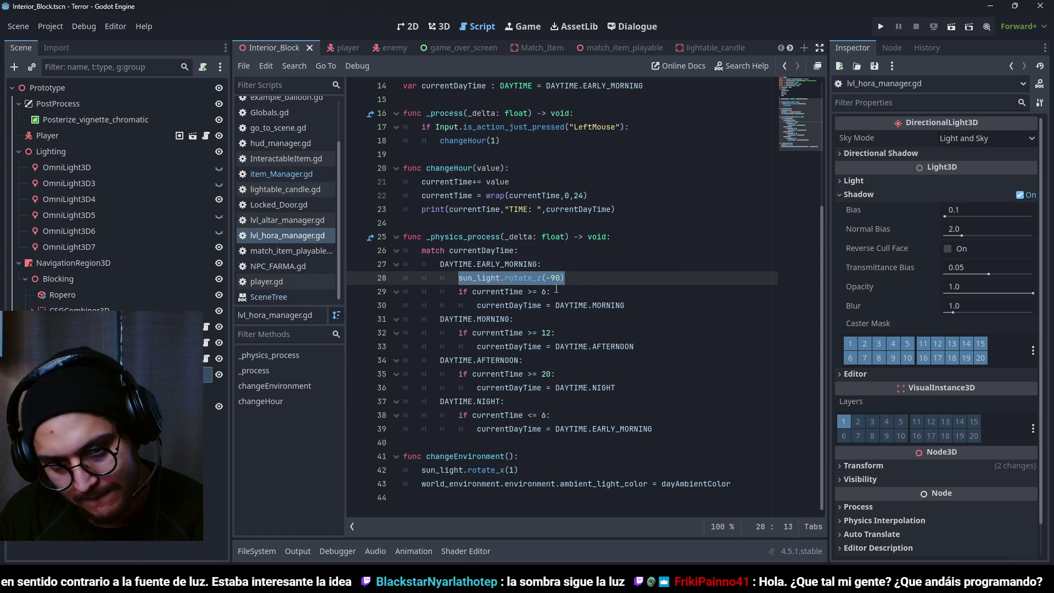
pyautogui.click(557, 291)
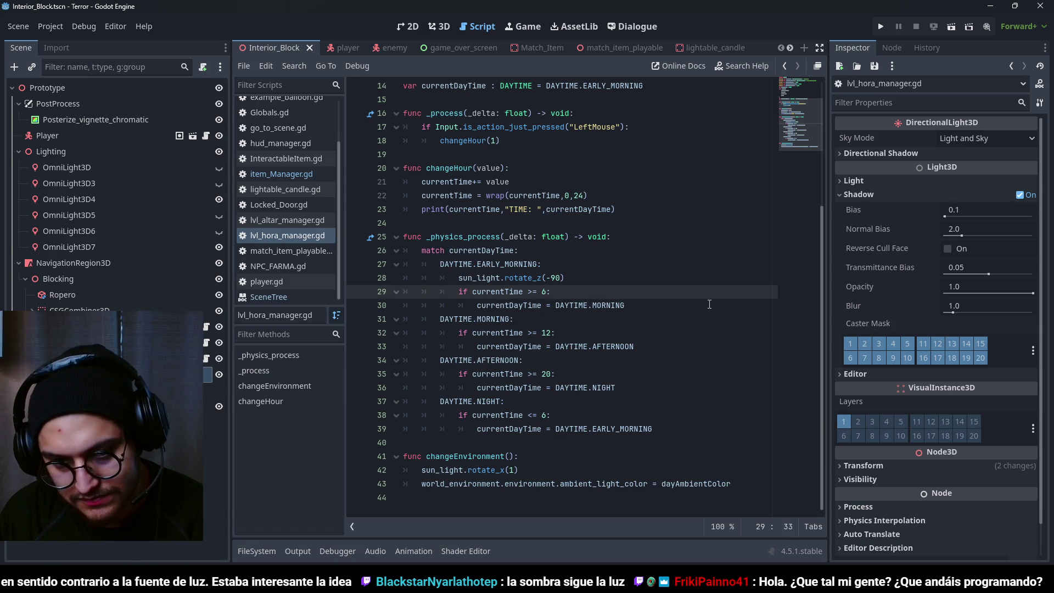
pyautogui.press('Return')
pyautogui.hotkey('ctrl', 'v')
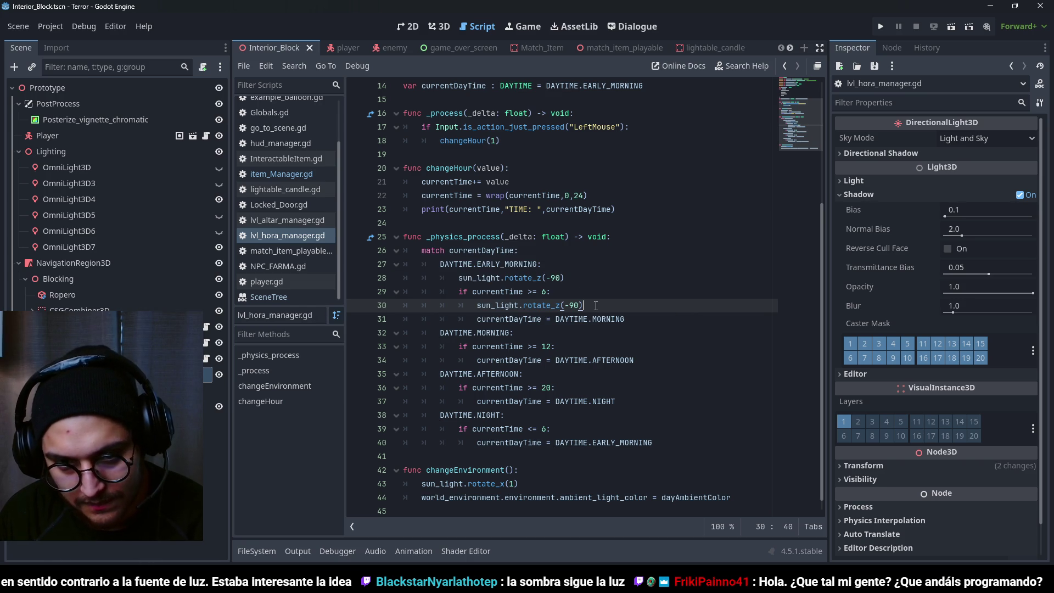
pyautogui.click(445, 24)
pyautogui.moveTo(519, 188)
pyautogui.mouseDown()
pyautogui.moveTo(526, 243)
pyautogui.moveTo(510, 254)
pyautogui.moveTo(520, 251)
pyautogui.moveTo(420, 246)
pyautogui.moveTo(462, 256)
pyautogui.moveTo(453, 261)
pyautogui.moveTo(511, 244)
pyautogui.moveTo(517, 253)
pyautogui.moveTo(504, 206)
pyautogui.moveTo(524, 254)
pyautogui.moveTo(517, 269)
pyautogui.moveTo(480, 276)
pyautogui.moveTo(464, 229)
pyautogui.moveTo(482, 225)
pyautogui.mouseUp()
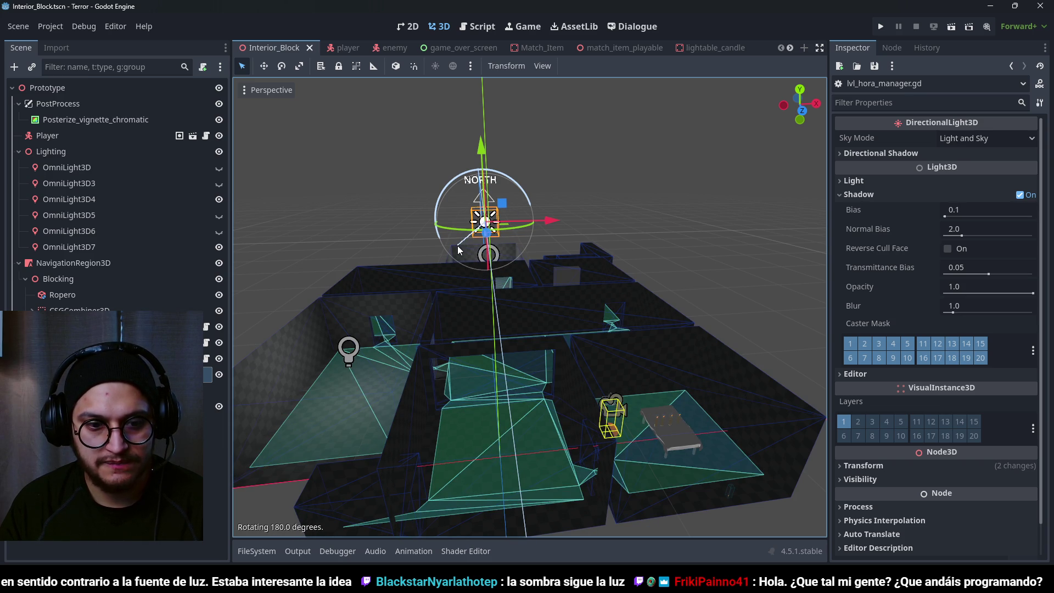
# - Save the scene, return to the day/night script and select the -90 angle on line 28
pyautogui.hotkey('ctrl', 'z')
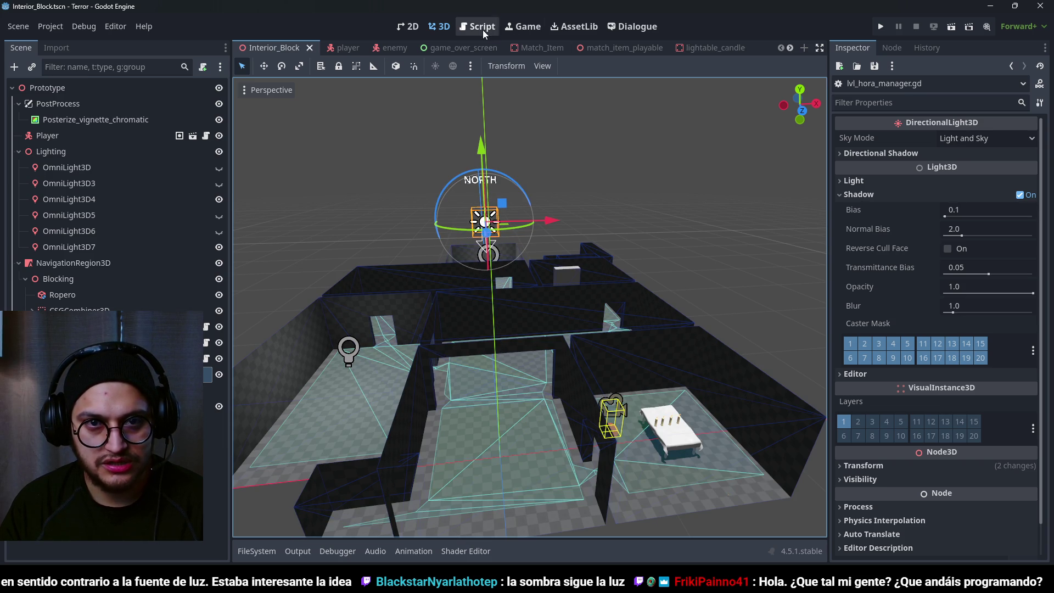
pyautogui.click(477, 27)
pyautogui.click(561, 278)
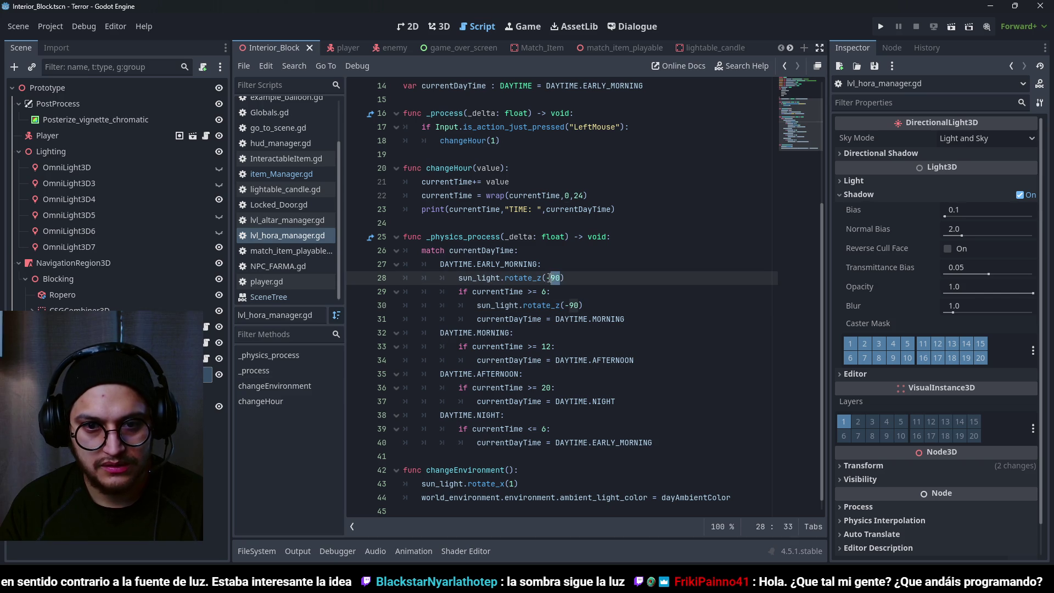
# - Change the early-morning angle to 180 and add a '# 0asta e0' comment after the six o'clock call
pyautogui.write('180')
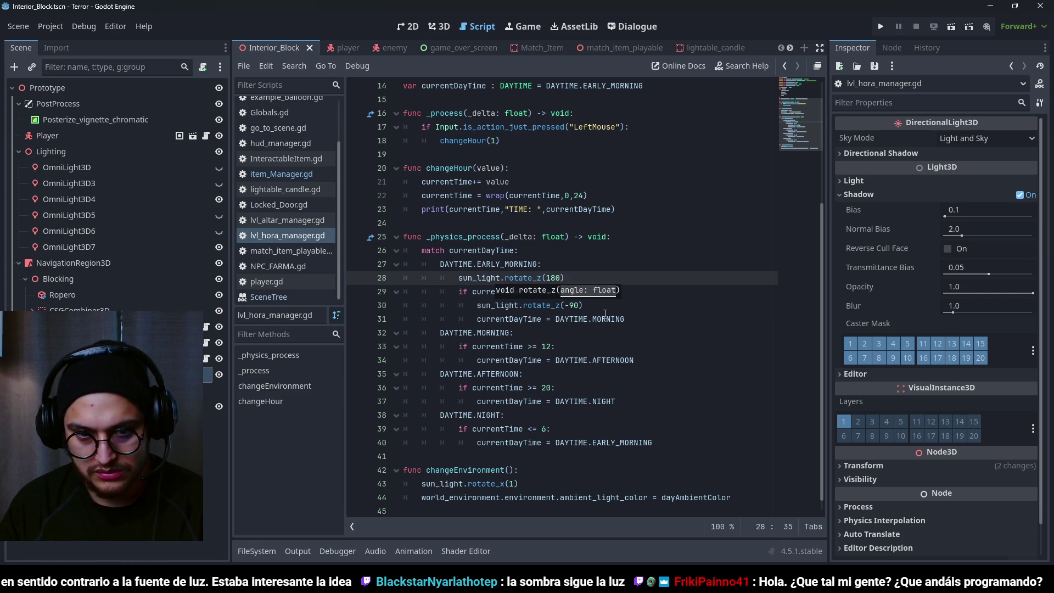
pyautogui.click(605, 314)
pyautogui.click(583, 308)
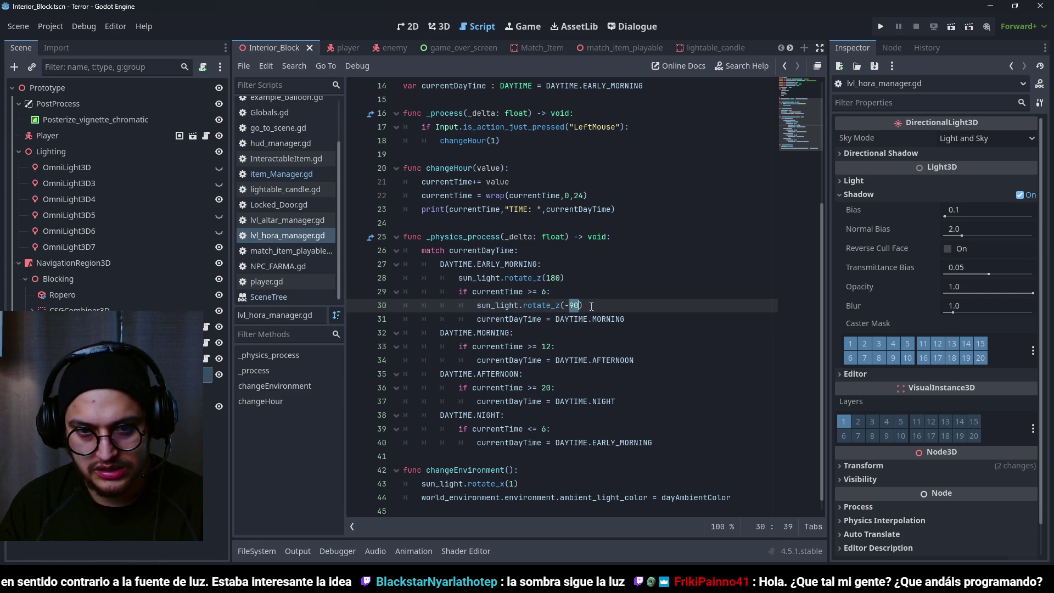
pyautogui.write(' # ')
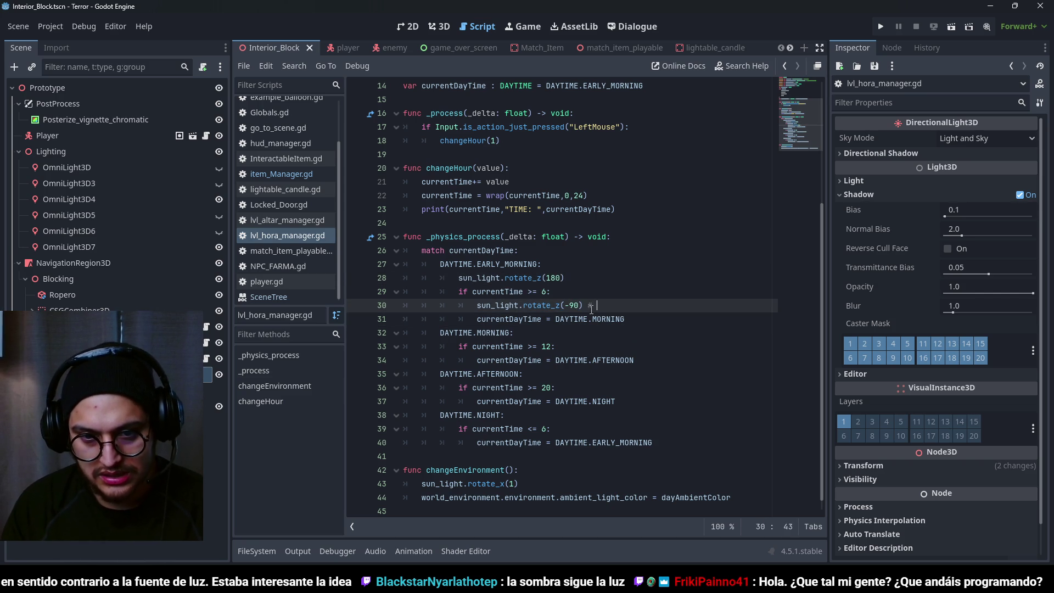
pyautogui.write('0asta e')
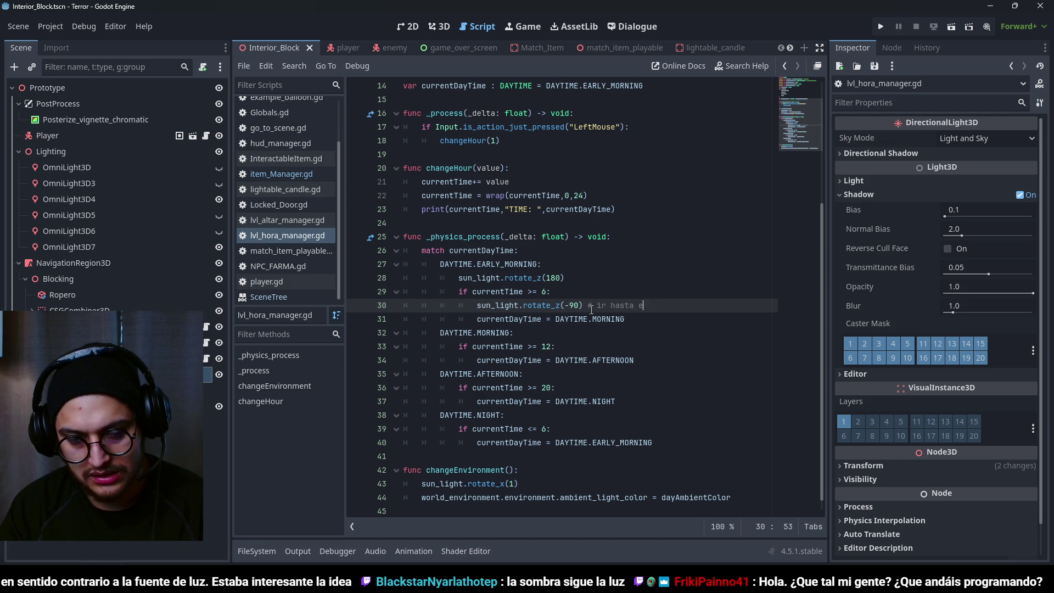
pyautogui.write('0')
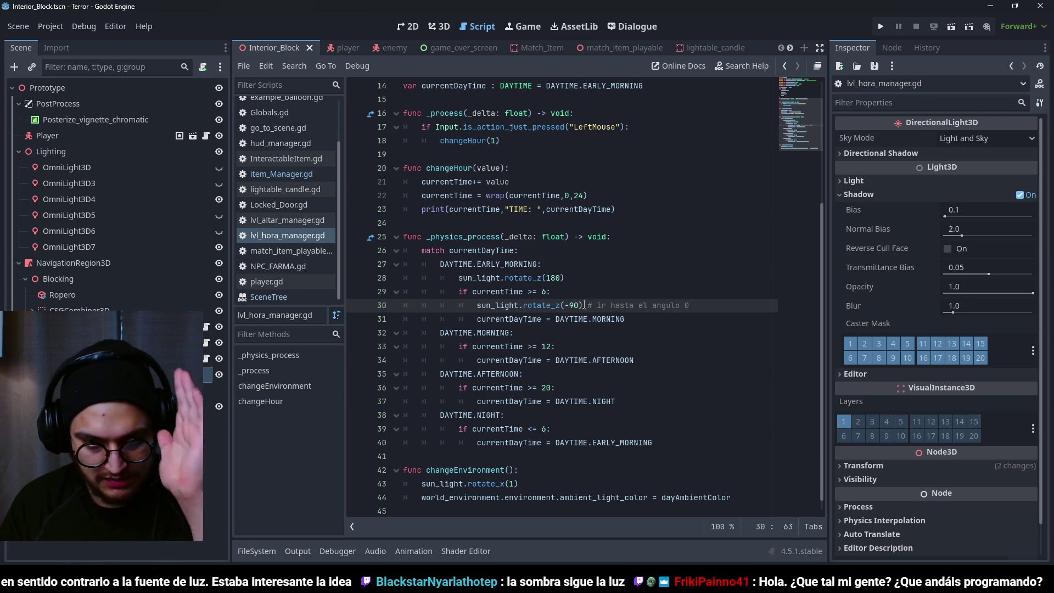
pyautogui.click(544, 317)
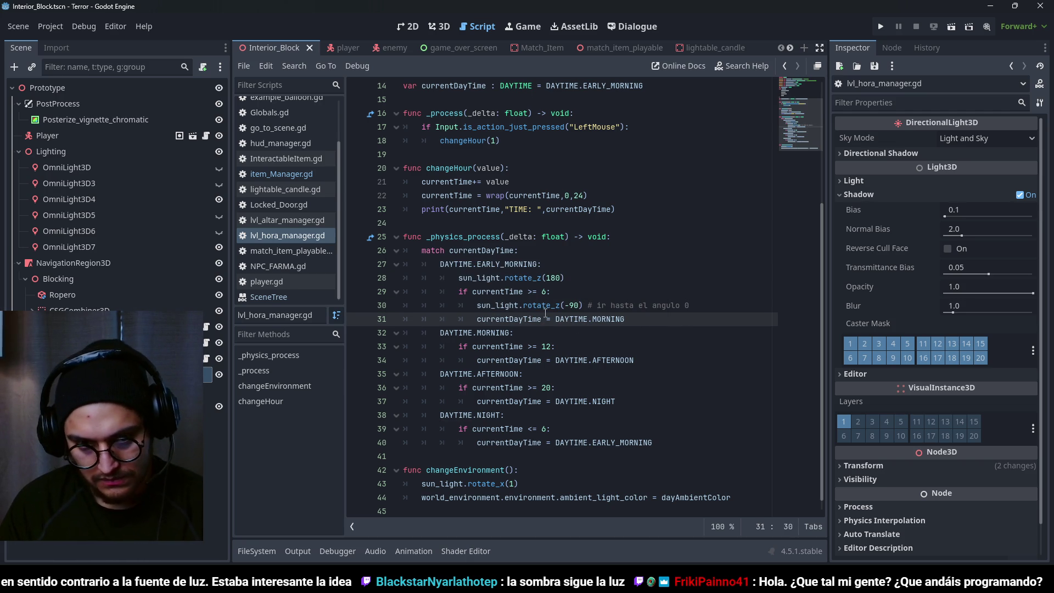
# - Add sun_light.rotate_z(0) to the MORNING case
pyautogui.click(584, 308)
pyautogui.click(565, 345)
pyautogui.click(551, 331)
pyautogui.press('Return')
pyautogui.hotkey('ctrl', 'v')
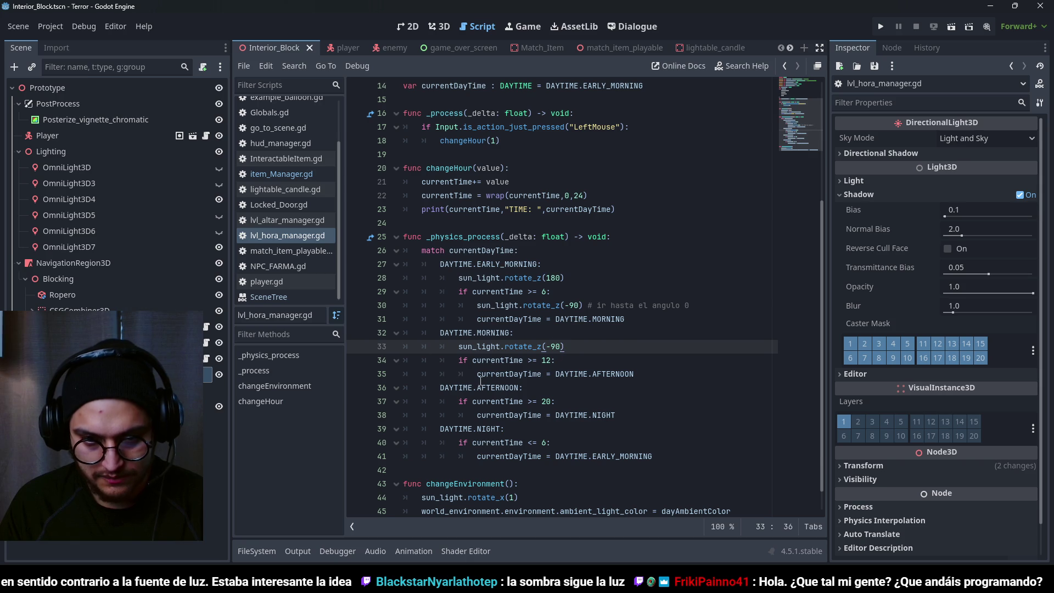
pyautogui.moveTo(560, 347); pyautogui.dragTo(542, 347)
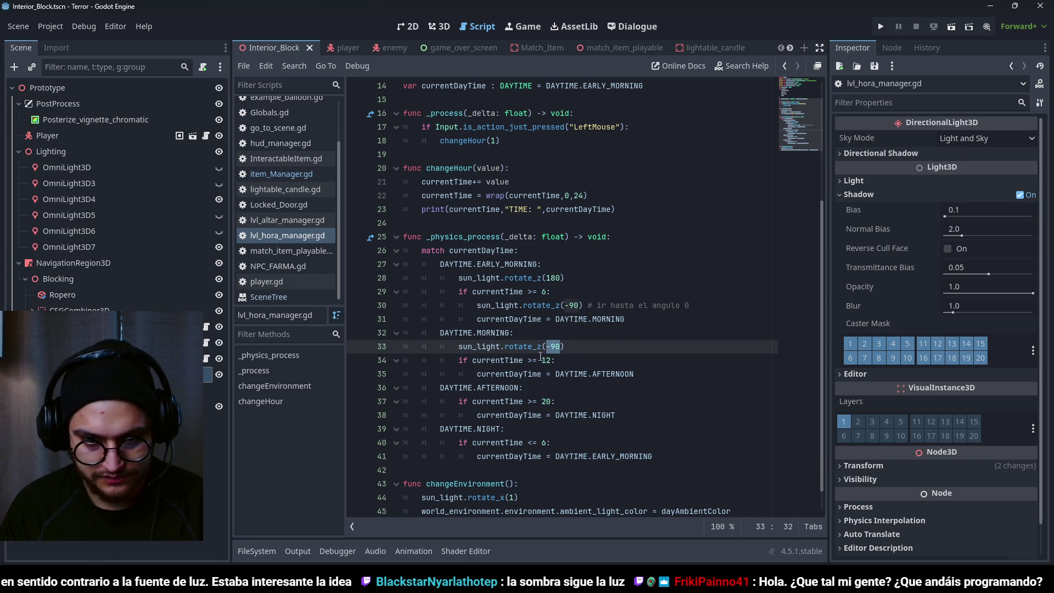
pyautogui.write('0')
pyautogui.click(571, 344)
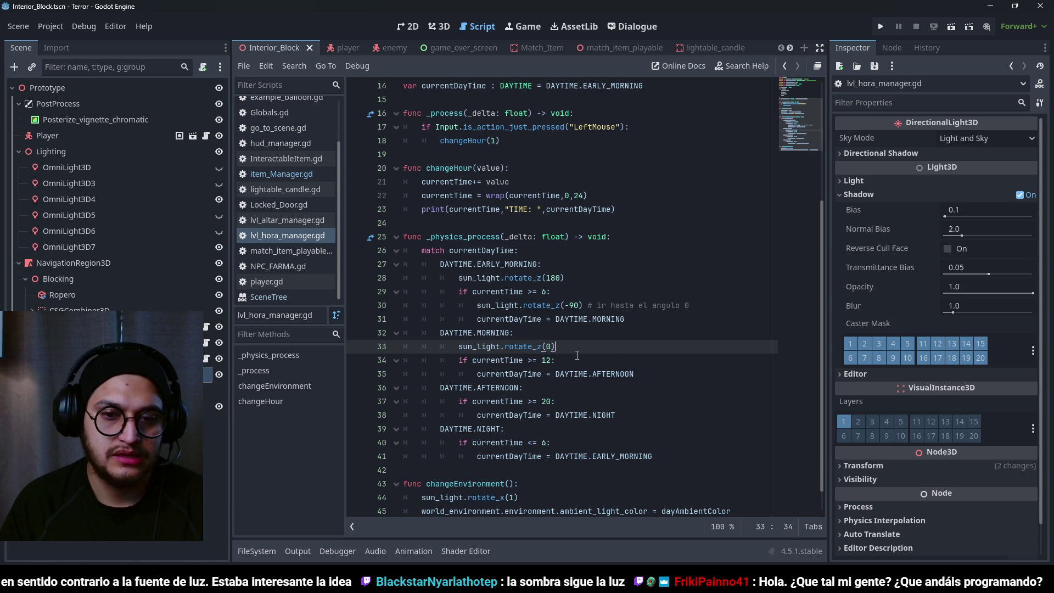
pyautogui.click(557, 401)
# - Paste a sun_light.rotate_z line into the AFTERNOON case for 90, save, and return to 3D
pyautogui.click(573, 306)
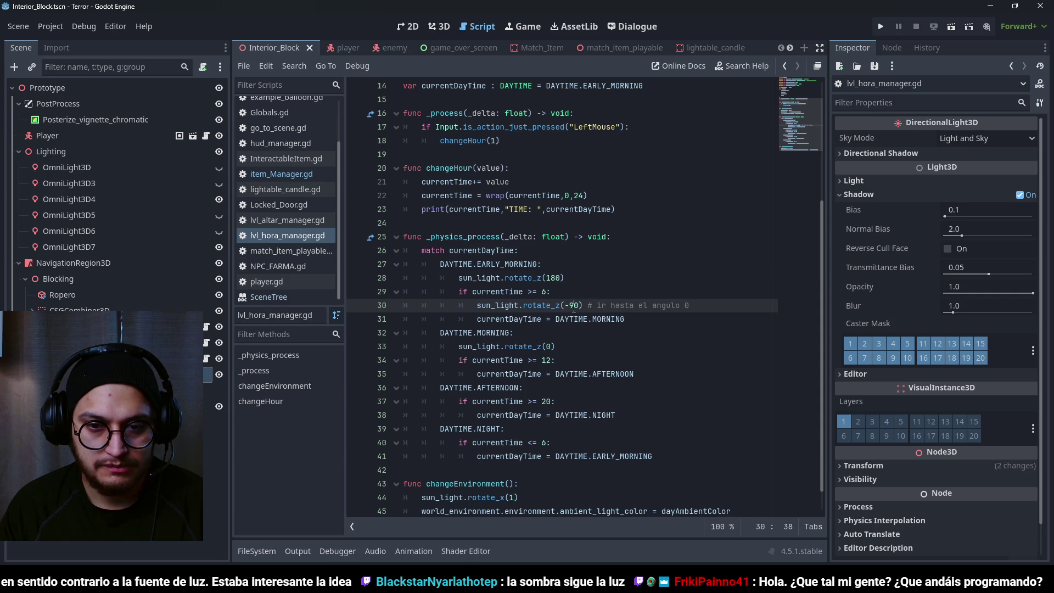
pyautogui.click(543, 388)
pyautogui.press('Up')
pyautogui.press('Up')
pyautogui.press('Up')
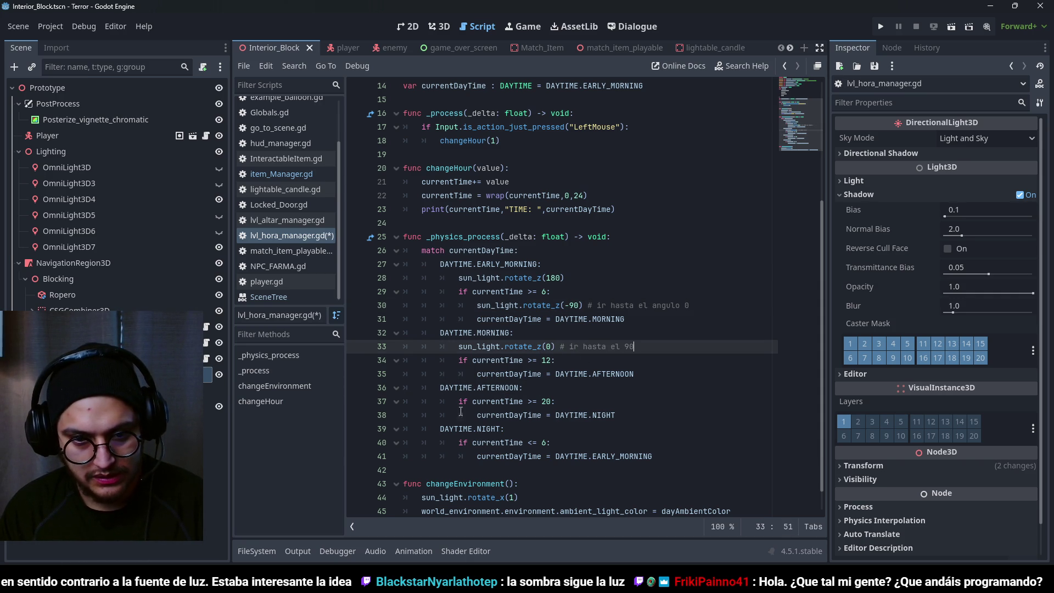
pyautogui.click(524, 391)
pyautogui.press('Return')
pyautogui.hotkey('ctrl', 'v')
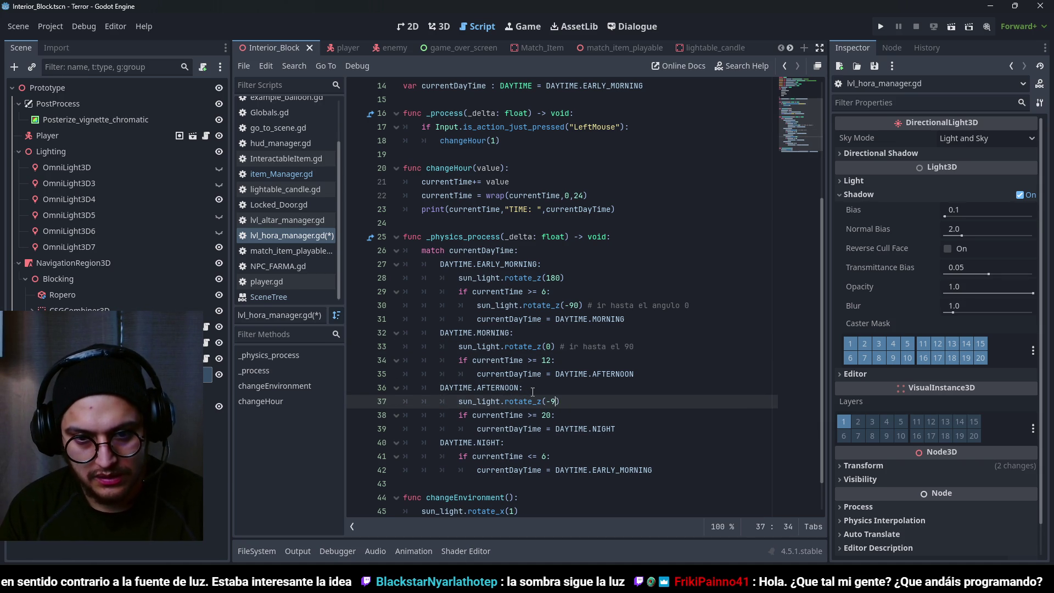
pyautogui.write('0')
pyautogui.hotkey('ctrl', 's')
pyautogui.click(497, 388)
pyautogui.doubleClick(497, 387)
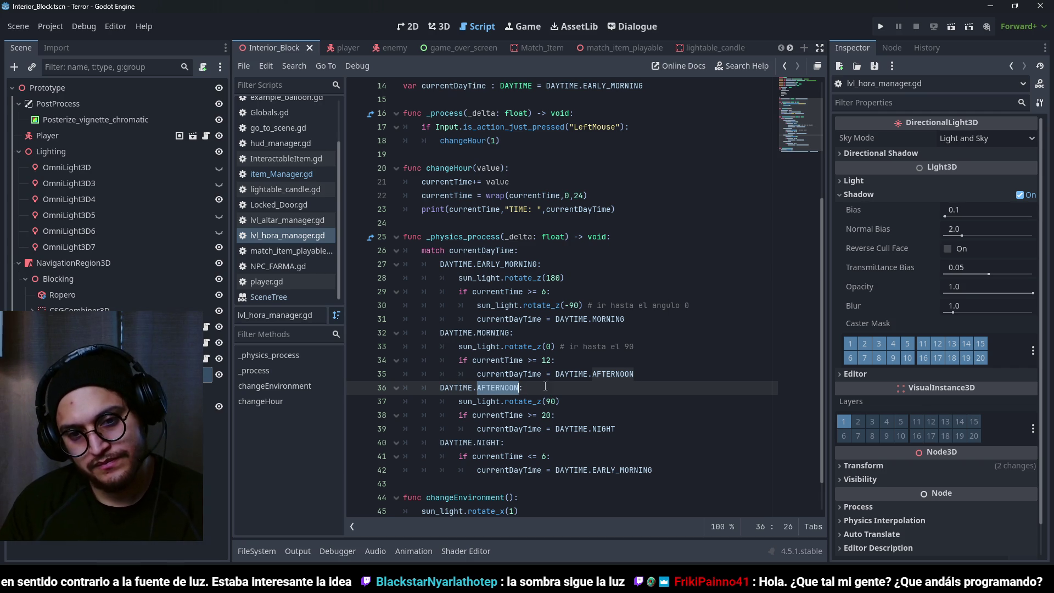
pyautogui.click(551, 400)
pyautogui.click(443, 28)
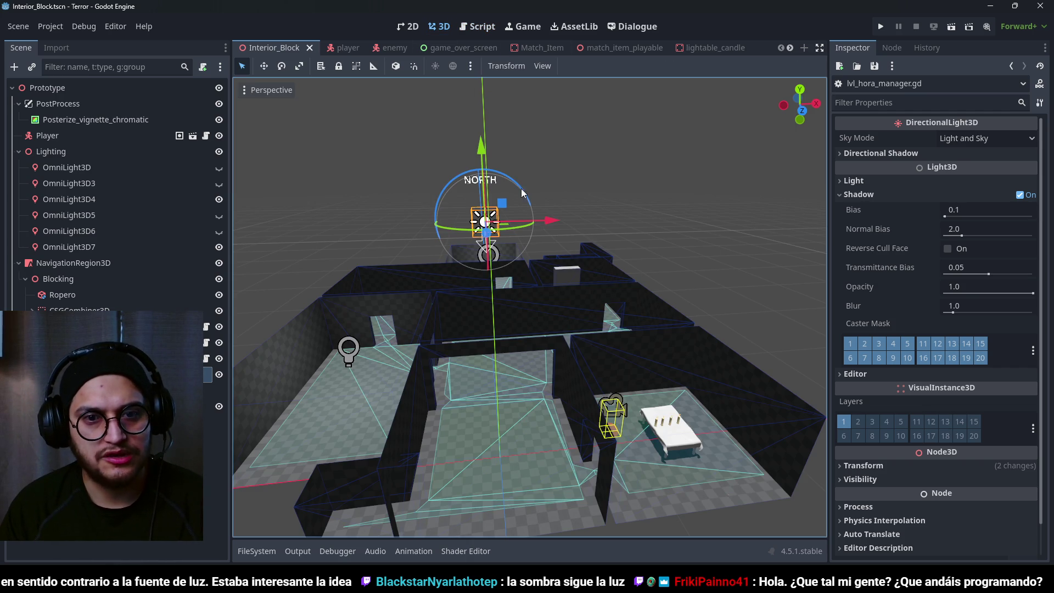
# - Preview a 90-degree sun turn in 3D, then change the AFTERNOON rotate_z from 90 to 60
pyautogui.moveTo(513, 180)
pyautogui.mouseDown()
pyautogui.moveTo(477, 180)
pyautogui.moveTo(443, 201)
pyautogui.moveTo(483, 195)
pyautogui.moveTo(469, 192)
pyautogui.mouseUp()
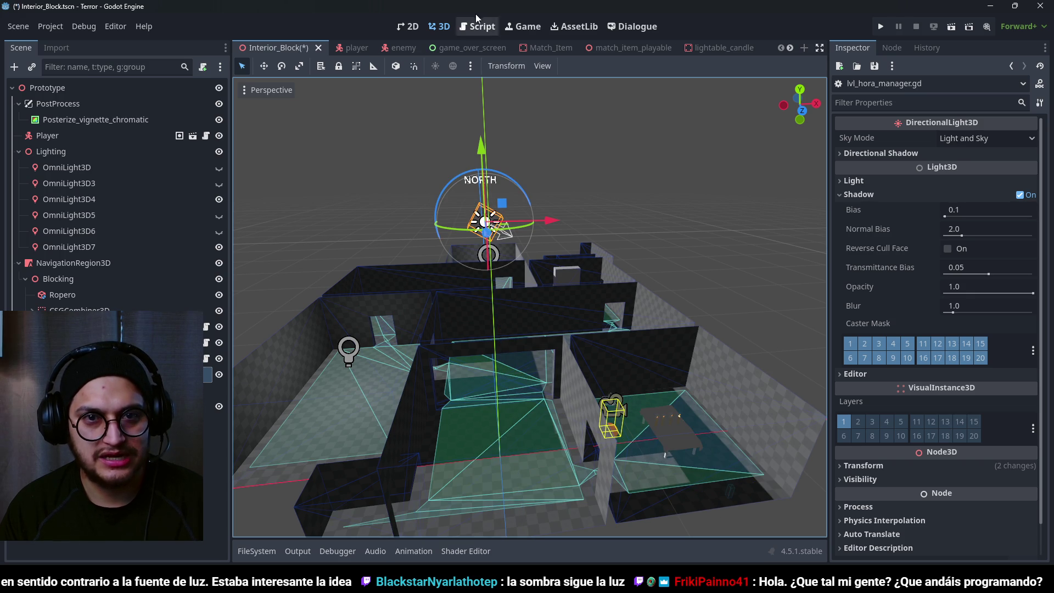
pyautogui.click(476, 26)
pyautogui.press('BackSpace')
pyautogui.write('60)')
pyautogui.click(585, 357)
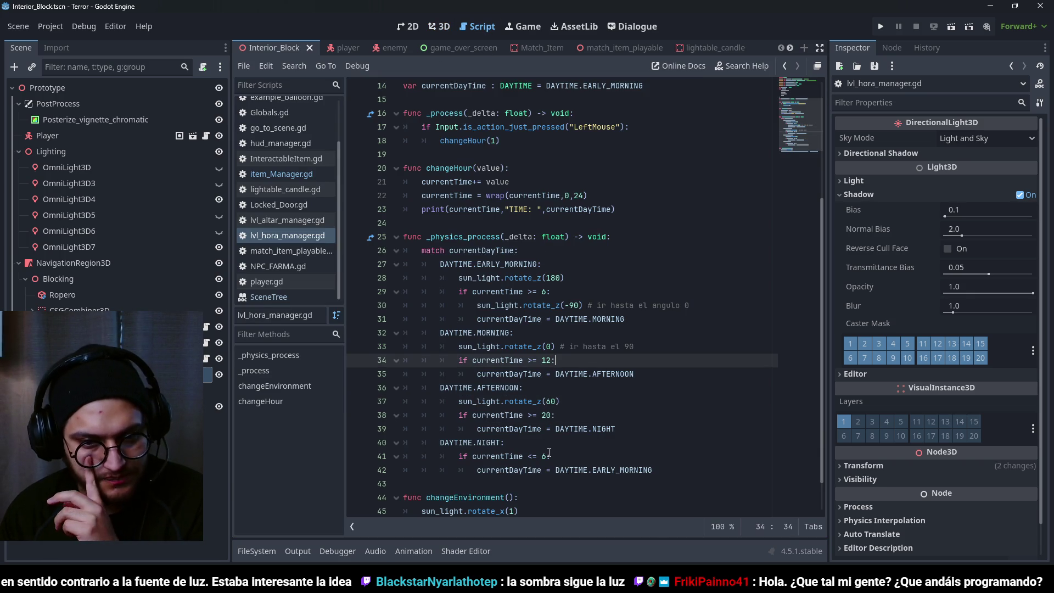
# - Add sun_light.rotate_z(110) under DAYTIME.NIGHT and save the script
pyautogui.click(517, 442)
pyautogui.hotkey('ctrl', 's')
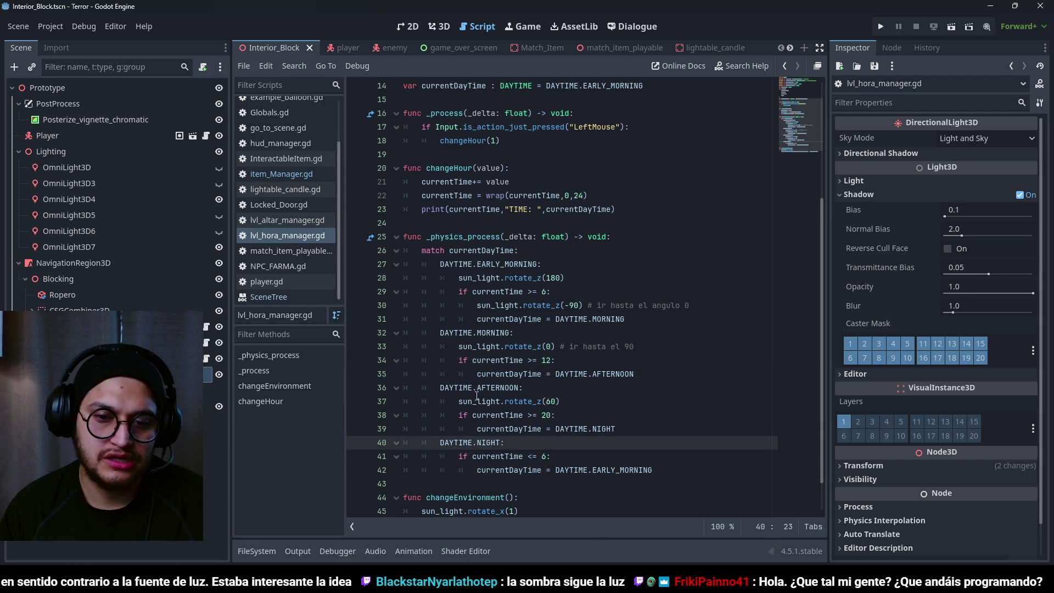
pyautogui.scroll(-1, 597, 471)
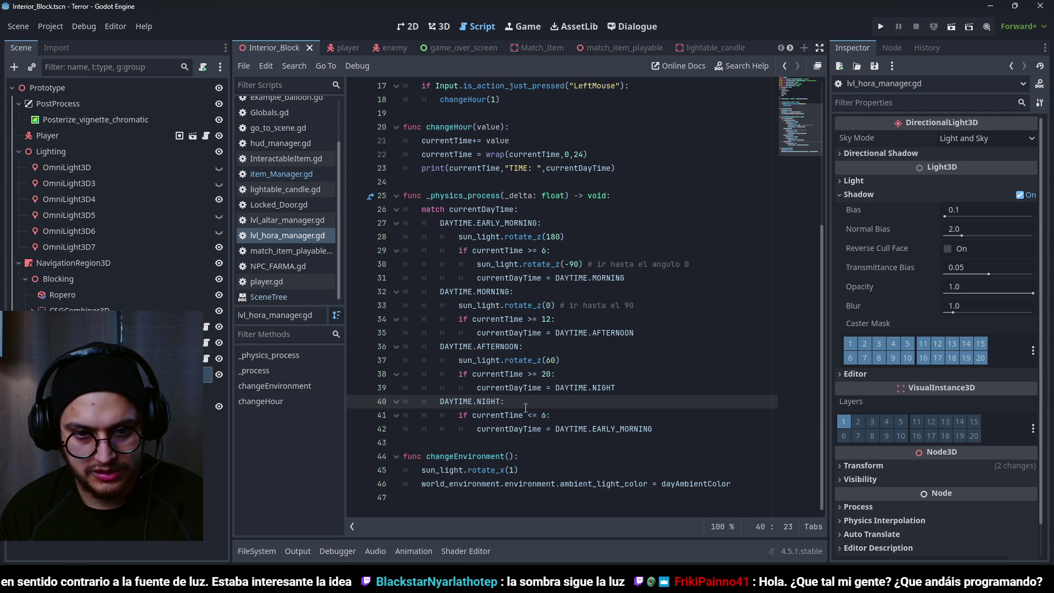
pyautogui.press('Return')
pyautogui.write('sun_light.rotate_z(-90)')
pyautogui.moveTo(559, 415); pyautogui.dragTo(548, 414)
pyautogui.write('110')
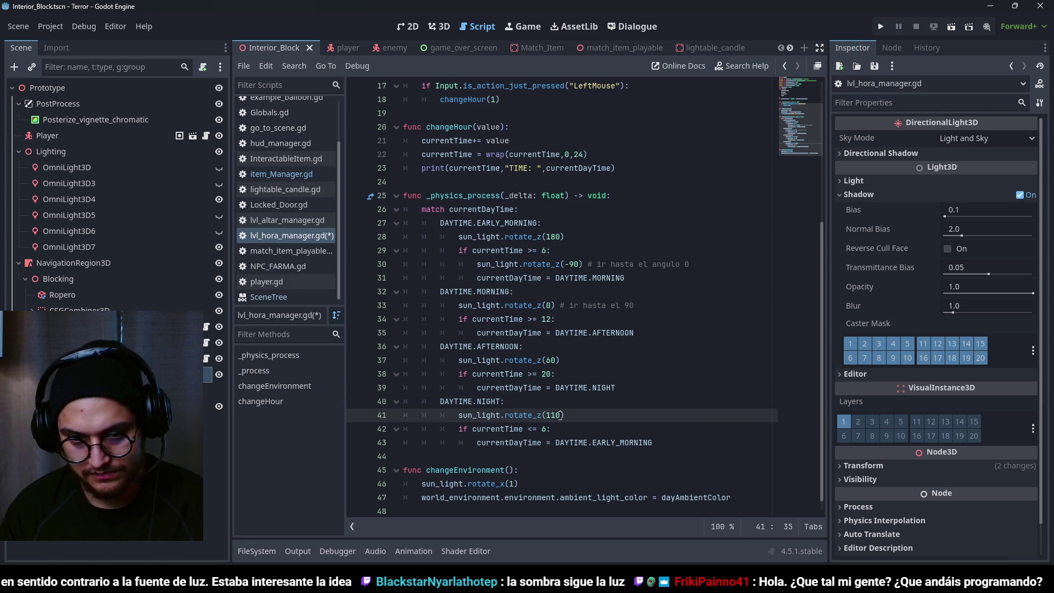
pyautogui.hotkey('ctrl', 's')
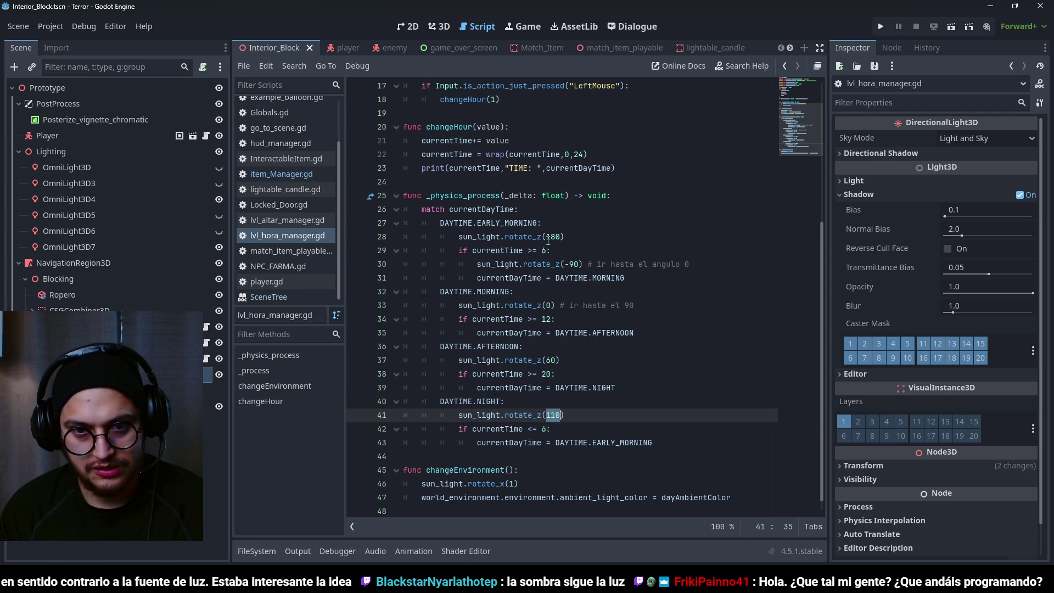
# - Test-run the game, stop it, and start replacing rotate_z on line 28 with 'rotation.z ='
pyautogui.click(547, 236)
pyautogui.click(509, 237)
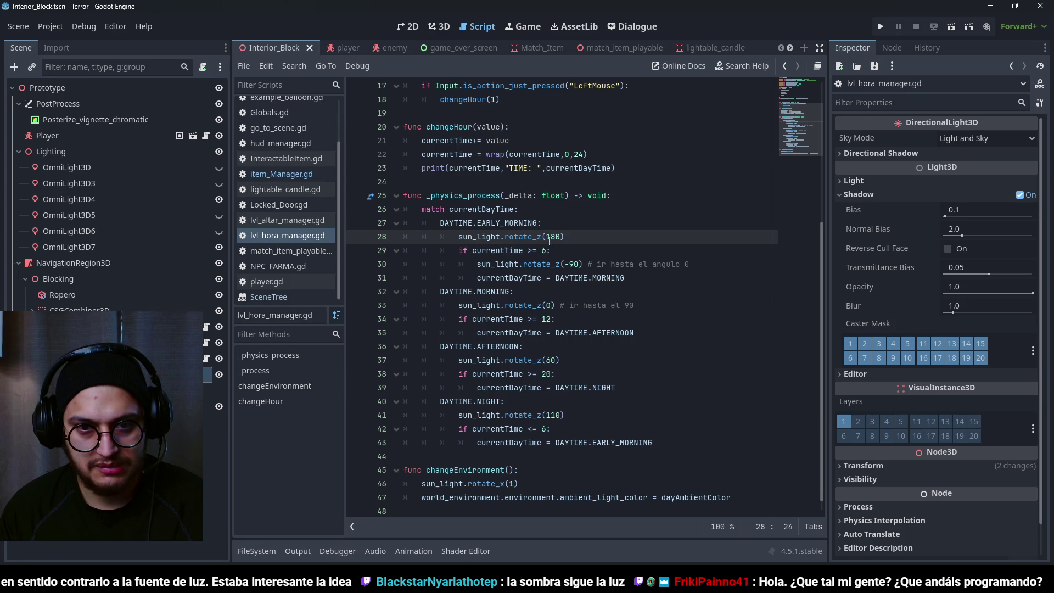
pyautogui.click(527, 360)
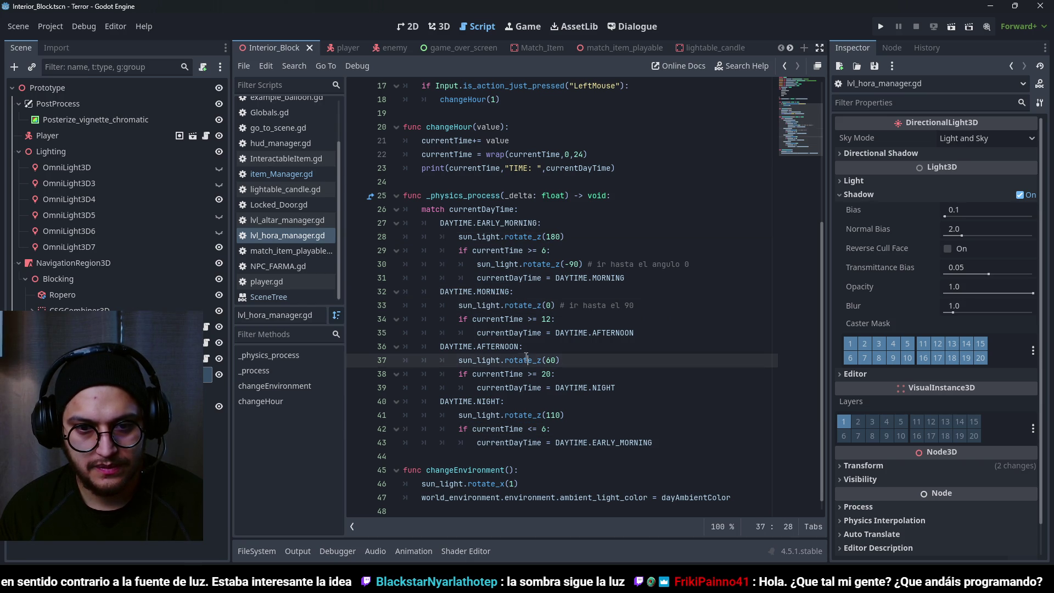
pyautogui.press('F5')
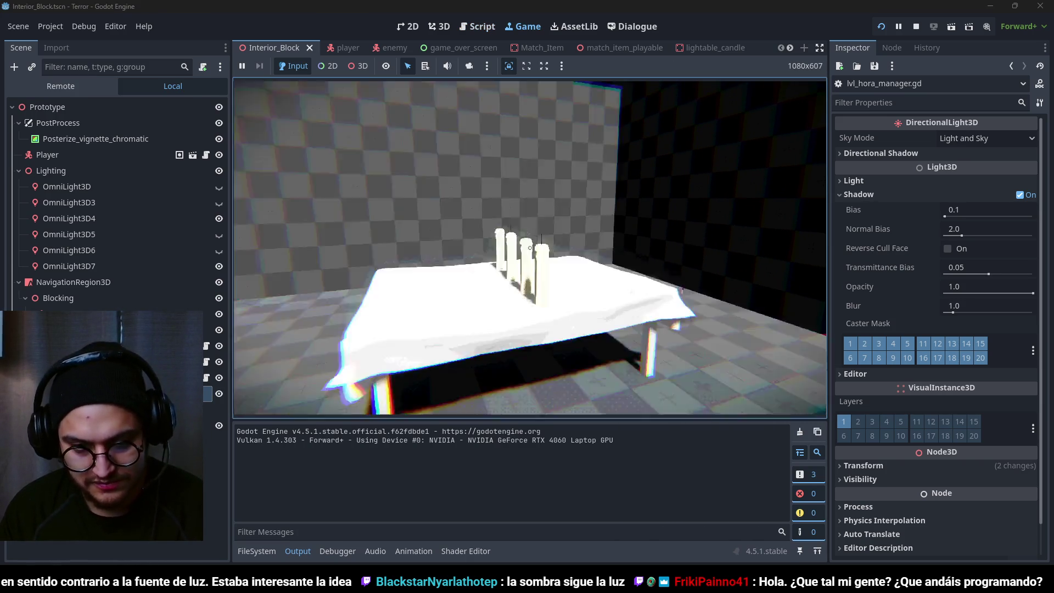
pyautogui.press('F8')
pyautogui.scroll(5, 538, 199)
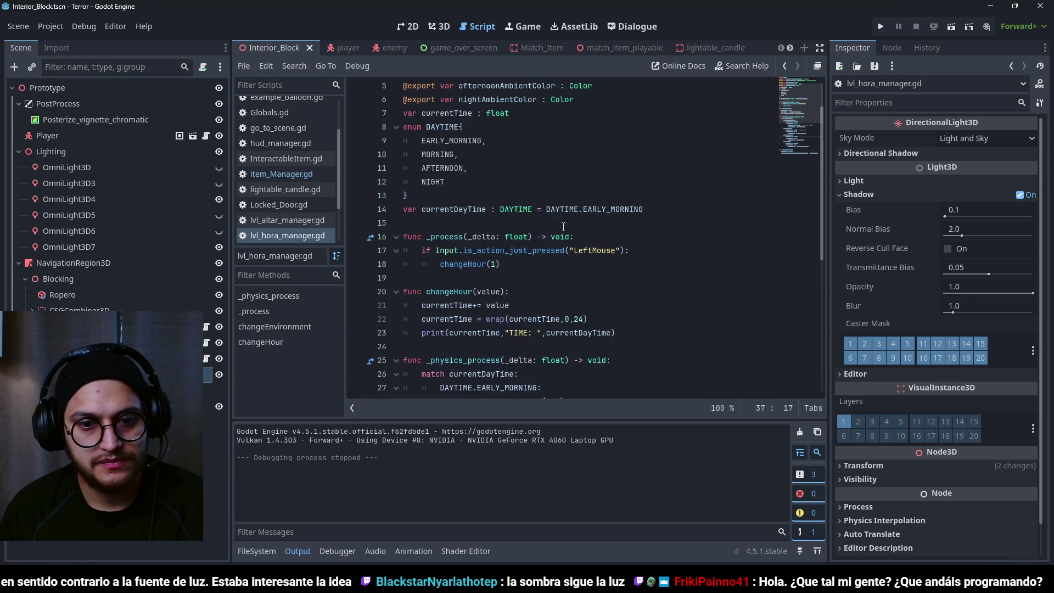
pyautogui.scroll(-6, 563, 226)
pyautogui.doubleClick(521, 196)
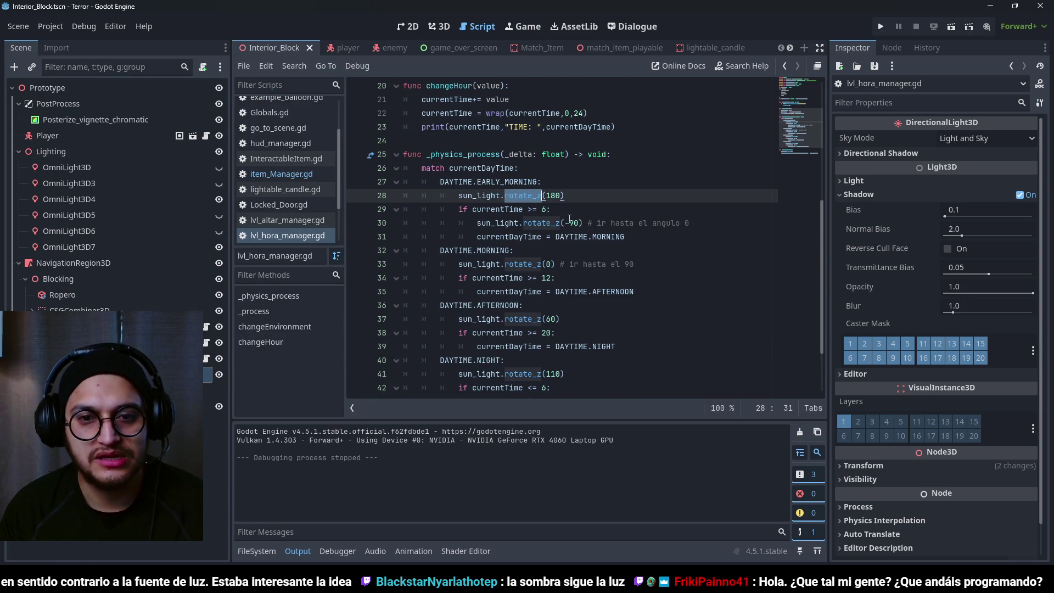
pyautogui.write('rotation.')
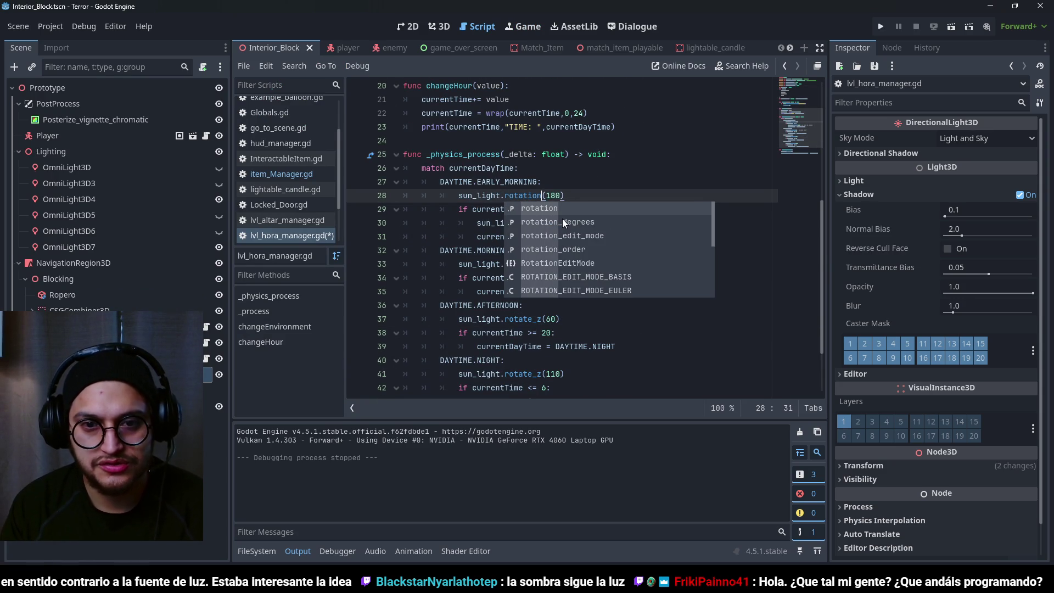
pyautogui.write('z')
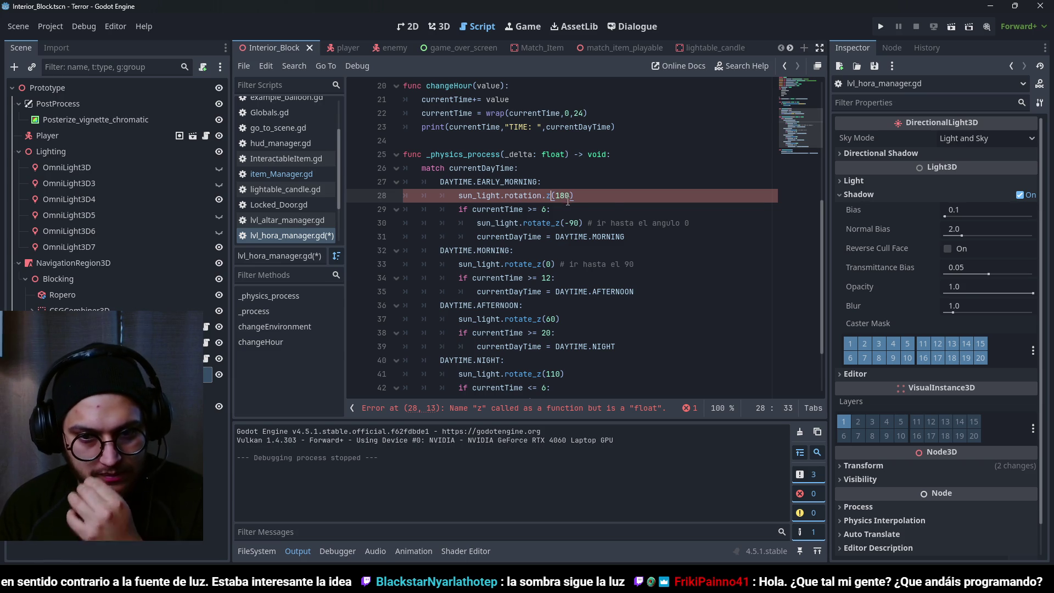
pyautogui.write(' =')
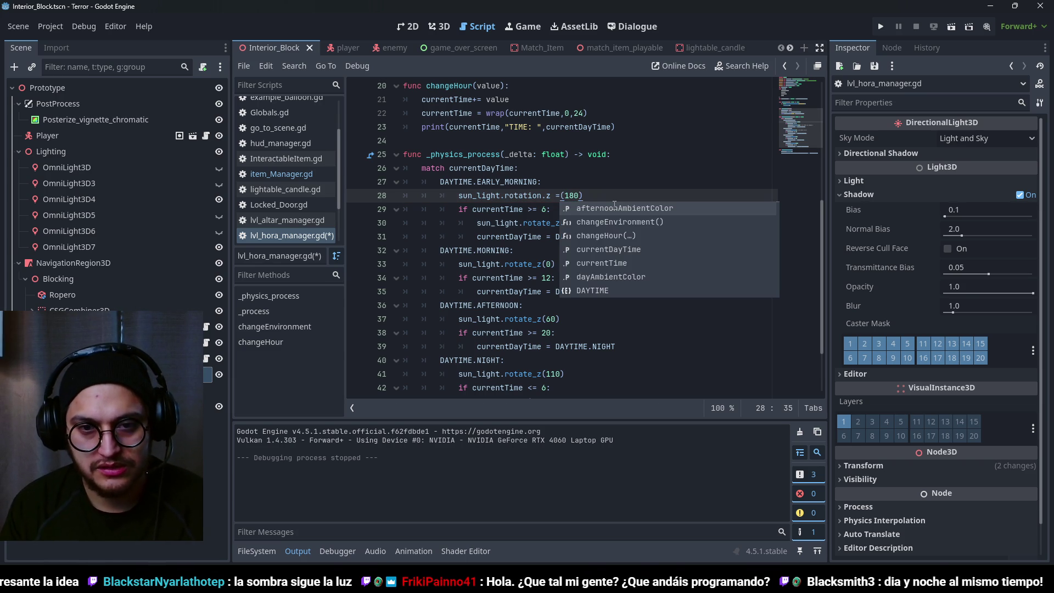
# - Check the rotation property docs, then wrap the early-morning 180 in deg_to_rad()
pyautogui.press('Escape')
pyautogui.keyDown('ctrl'); pyautogui.click(528, 196); pyautogui.keyUp('ctrl')
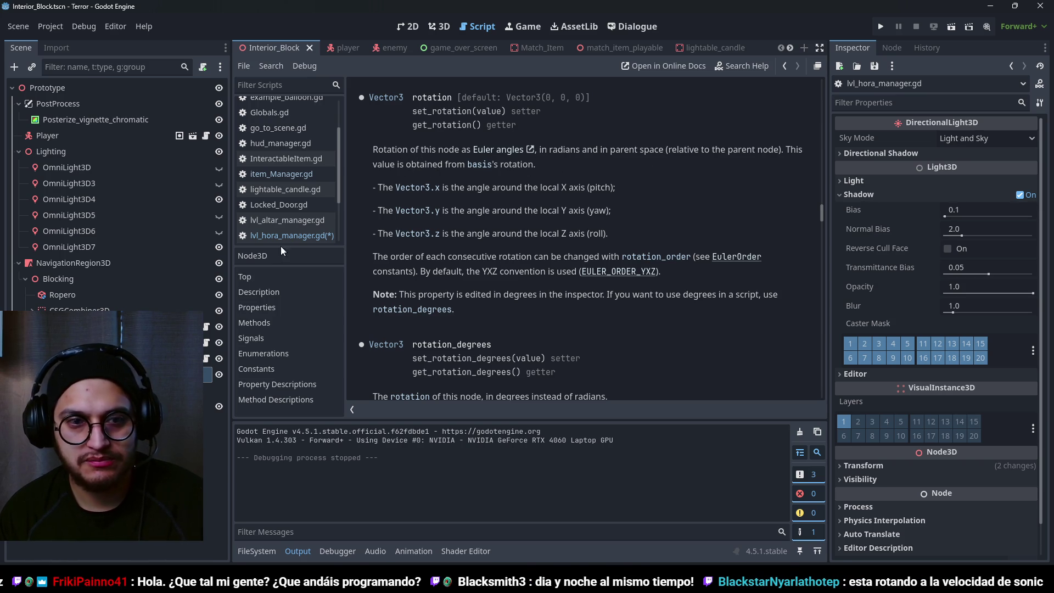
pyautogui.hotkey('alt', 'Left')
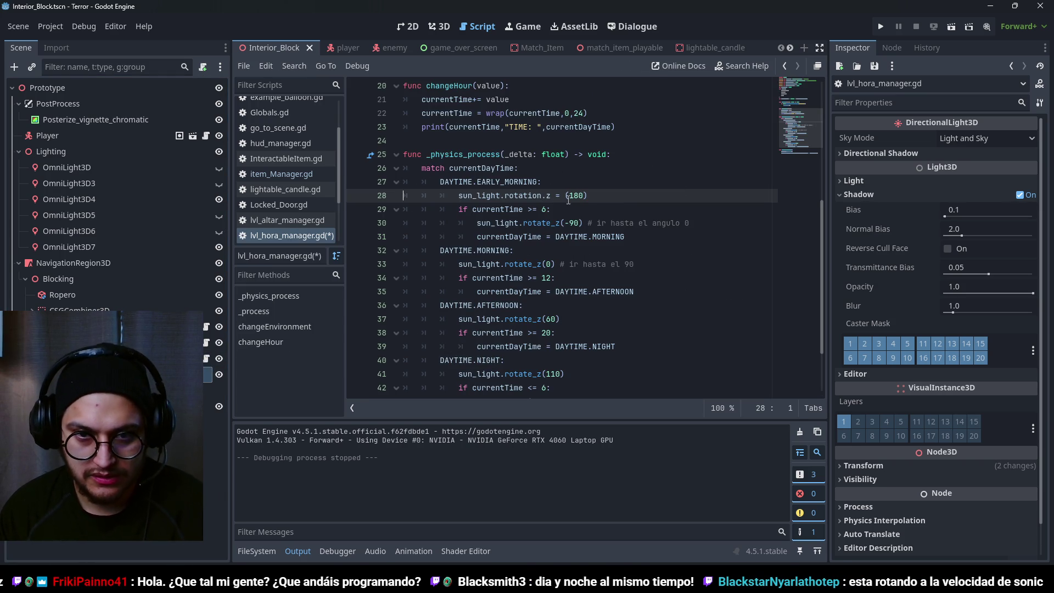
pyautogui.click(568, 196)
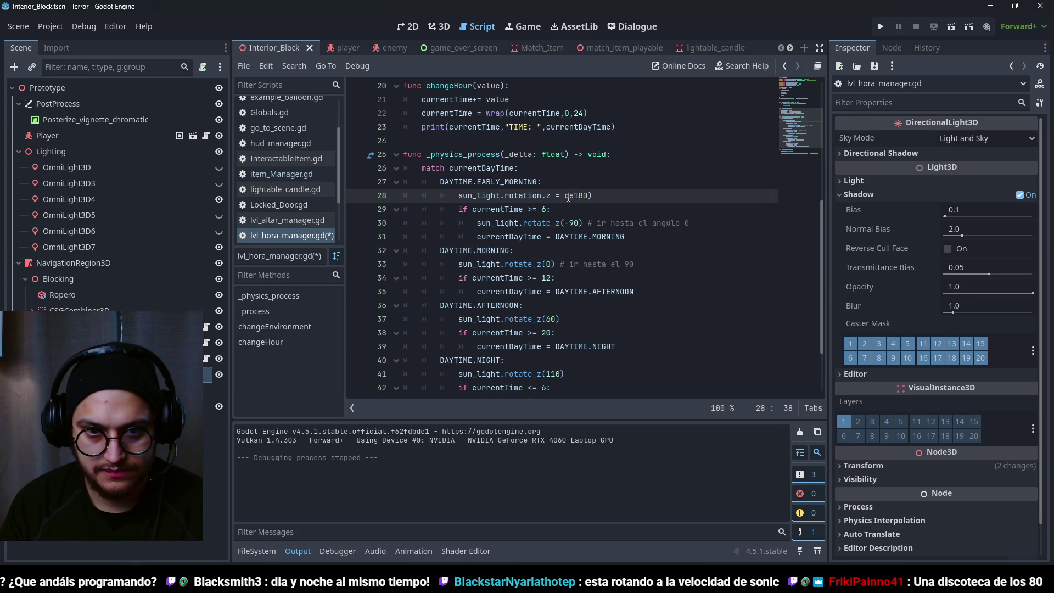
pyautogui.press('BackSpace')
pyautogui.write('deg_to_rad(')
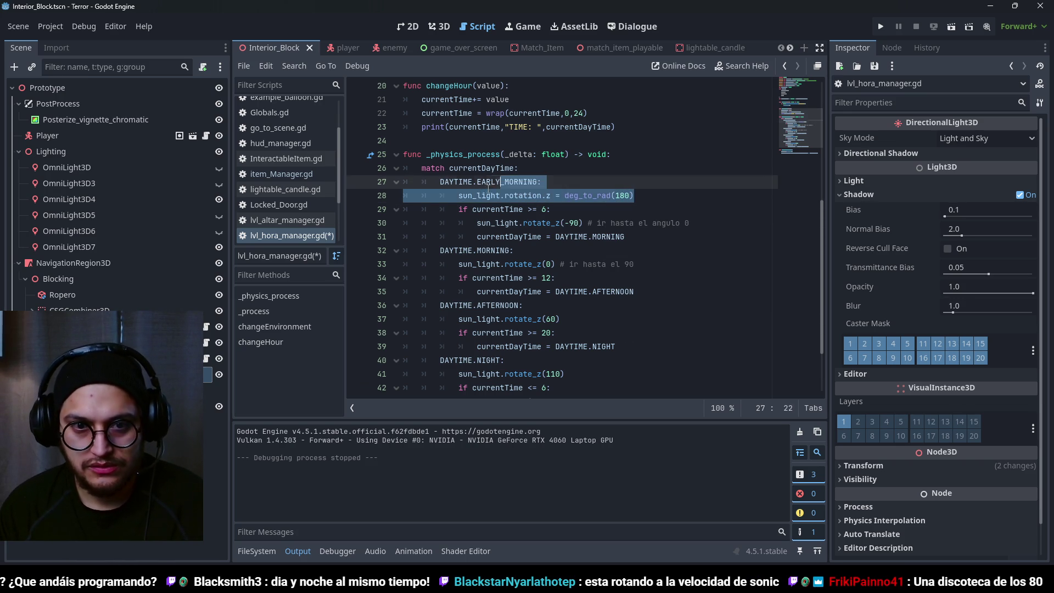
# - Try the deg_to_rad assignment with -90 on line 30, then revert and delete that line
pyautogui.hotkey('shift', 'Home')
pyautogui.hotkey('ctrl', 'c')
pyautogui.moveTo(583, 223); pyautogui.dragTo(477, 223)
pyautogui.hotkey('ctrl', 'v')
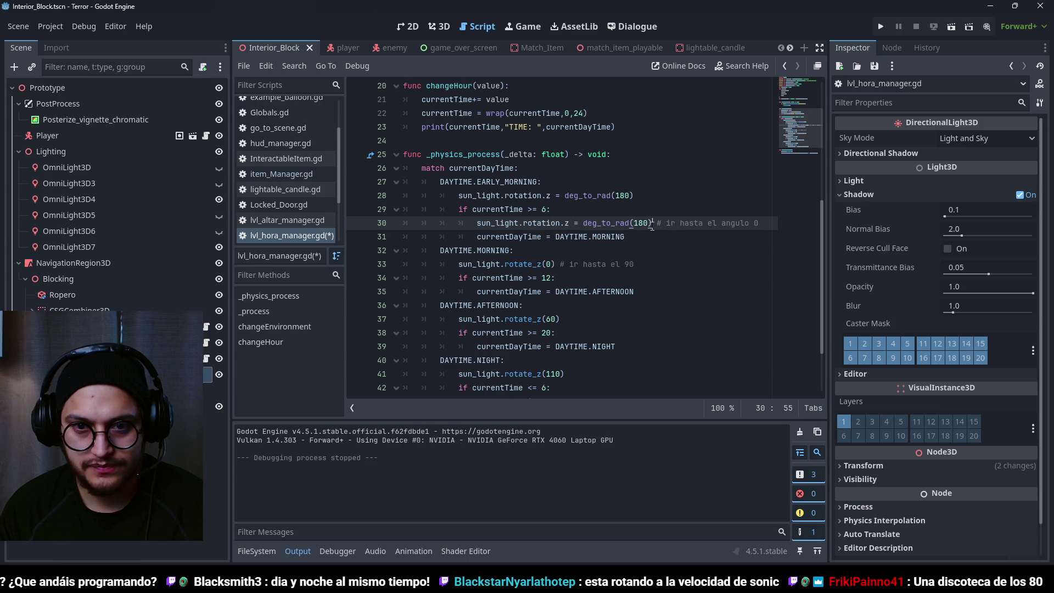
pyautogui.doubleClick(641, 223)
pyautogui.write('-90')
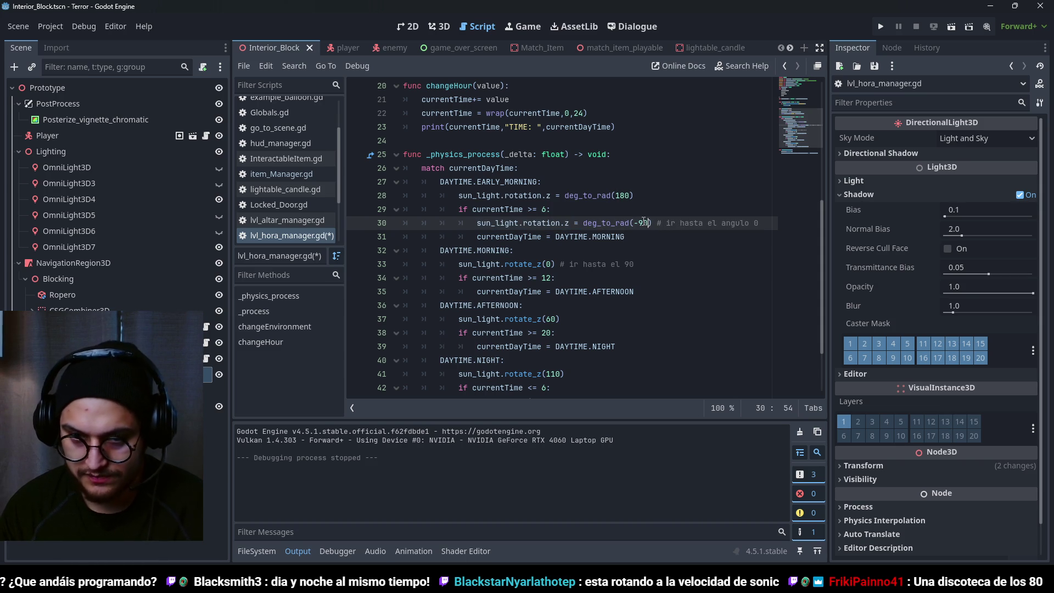
pyautogui.hotkey('ctrl', 's')
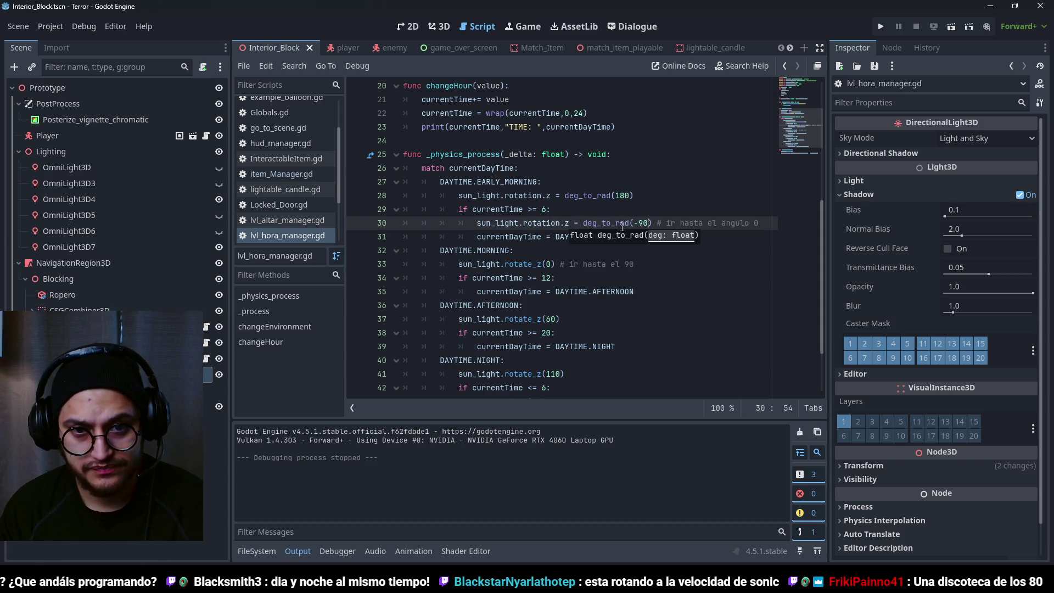
pyautogui.hotkey('ctrl', 'z')
pyautogui.hotkey('ctrl', 'z')
pyautogui.hotkey('ctrl', 'z')
pyautogui.hotkey('ctrl', 'y')
pyautogui.hotkey('ctrl', 'y')
pyautogui.hotkey('ctrl', 'y')
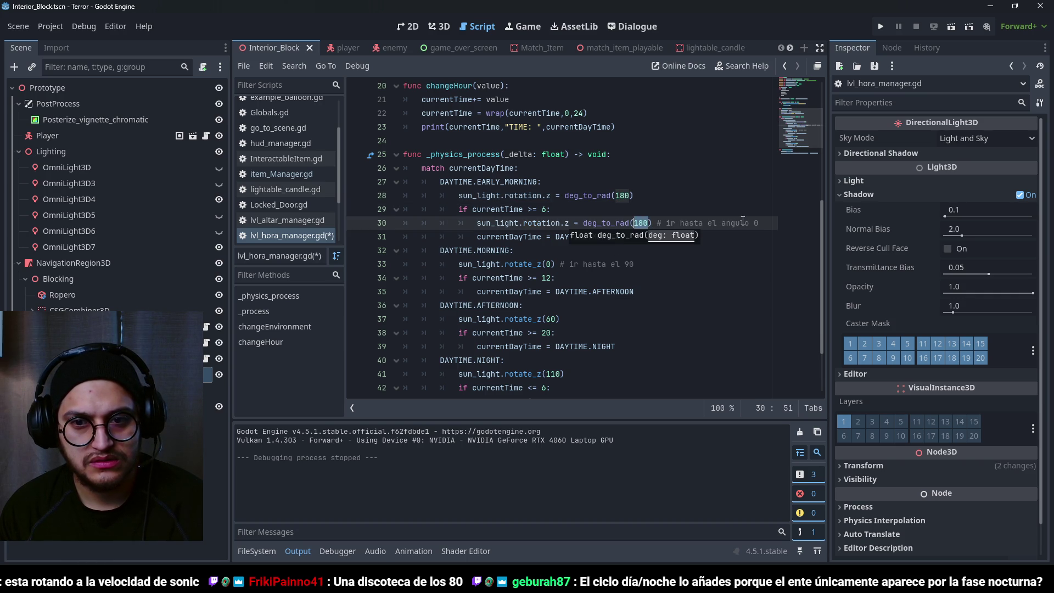
pyautogui.hotkey('ctrl', 'z')
pyautogui.moveTo(689, 223); pyautogui.dragTo(336, 220)
pyautogui.press('BackSpace')
pyautogui.press('BackSpace')
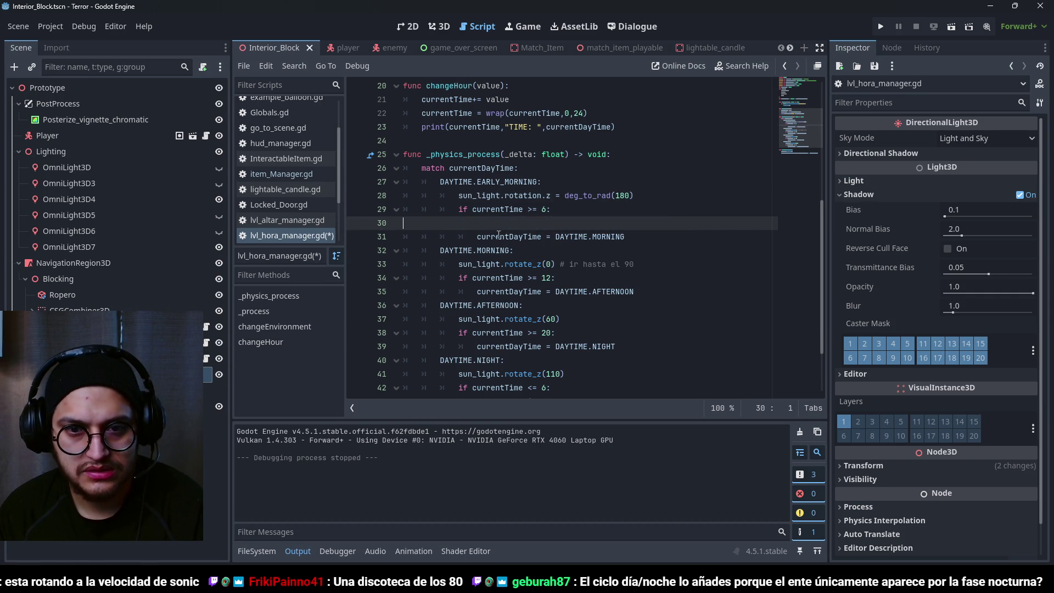
# - Make the MORNING case set sun_light.rotation.z = deg_to_rad(0)
pyautogui.moveTo(554, 251); pyautogui.dragTo(460, 250)
pyautogui.hotkey('ctrl', 'v')
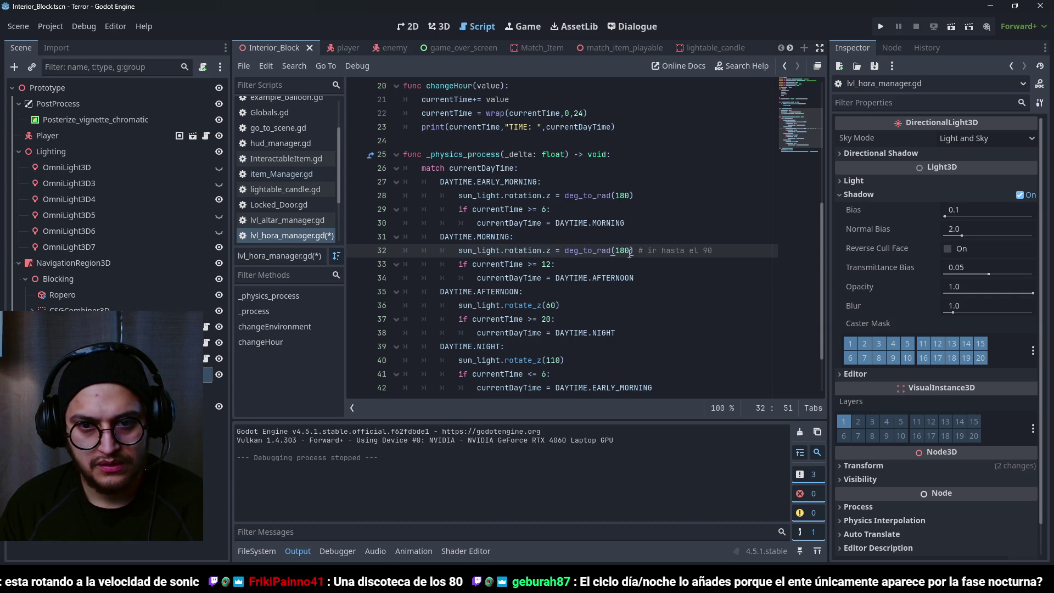
pyautogui.moveTo(619, 254); pyautogui.dragTo(617, 254)
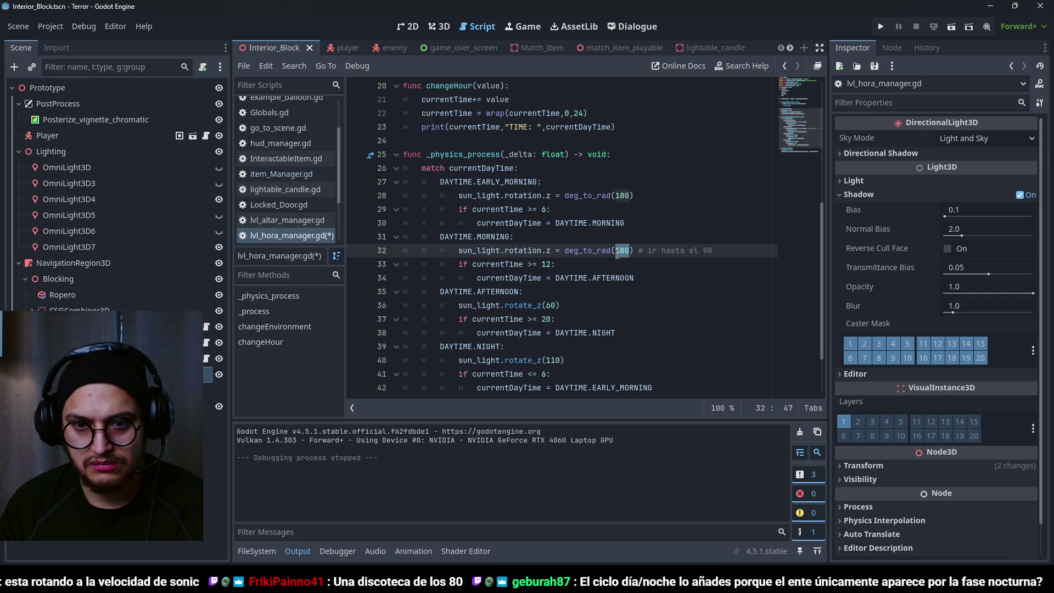
pyautogui.write('0')
pyautogui.click(568, 317)
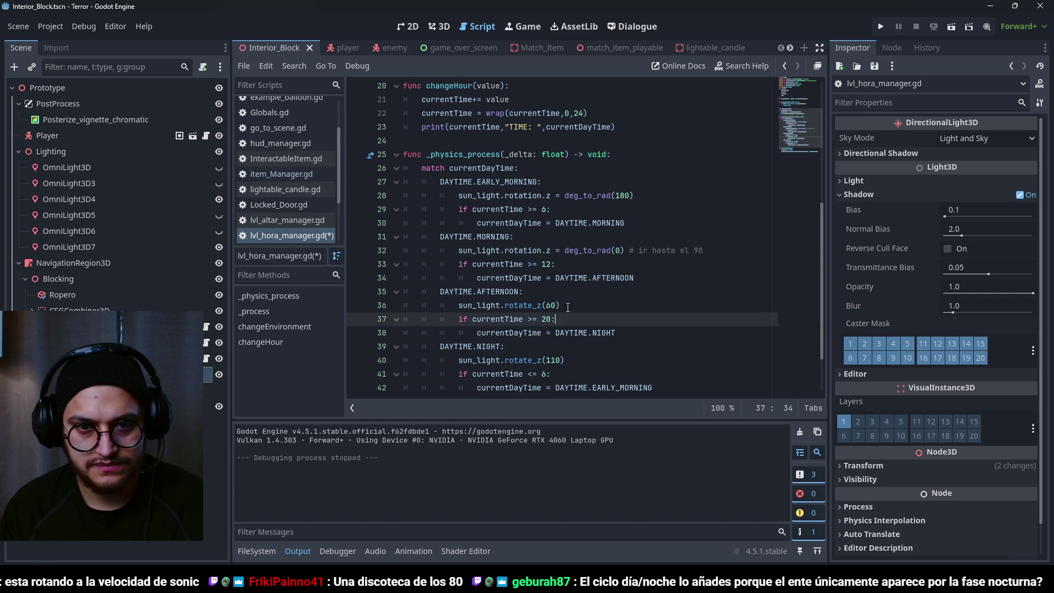
pyautogui.scroll(-1, 534, 278)
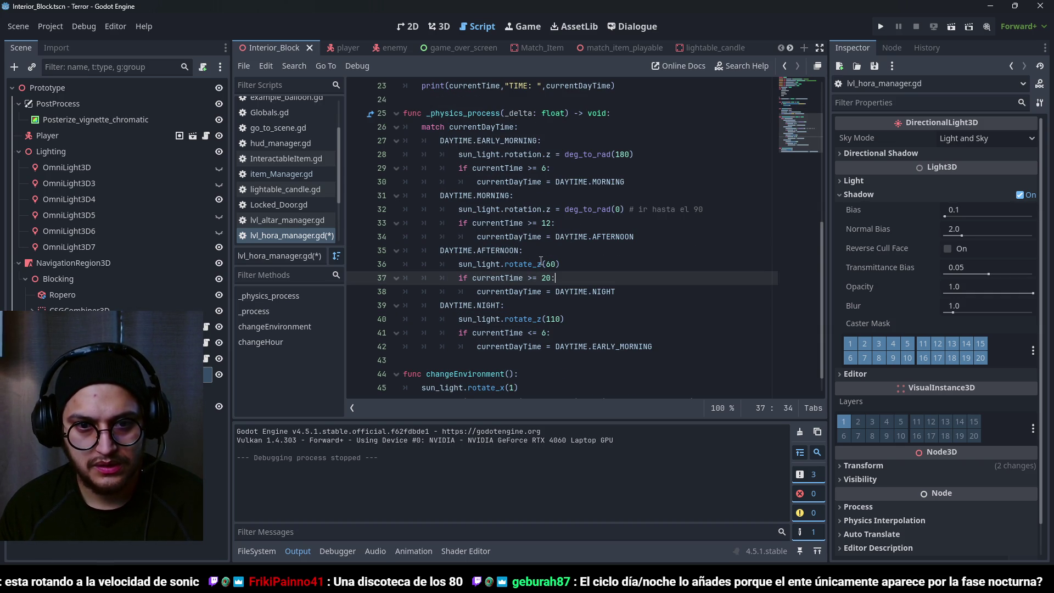
# - Replace the AFTERNOON and NIGHT rotate_z lines with deg_to_rad(60) and deg_to_rad(110), save, and run
pyautogui.tripleClick(556, 264)
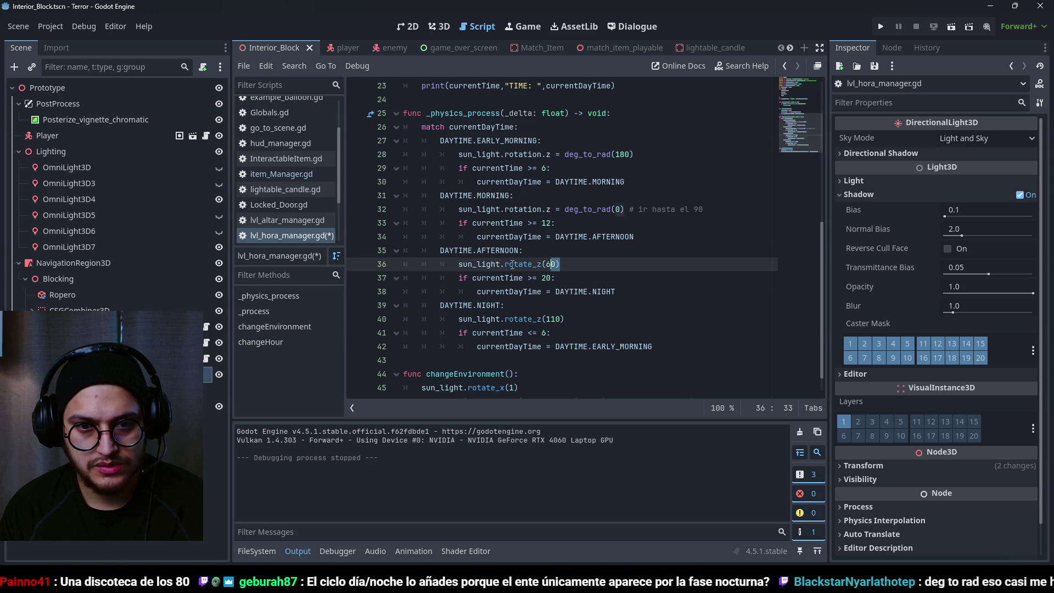
pyautogui.hotkey('ctrl', 'v')
pyautogui.doubleClick(626, 264)
pyautogui.write('60')
pyautogui.tripleClick(582, 318)
pyautogui.hotkey('ctrl', 'v')
pyautogui.doubleClick(625, 319)
pyautogui.write('110')
pyautogui.hotkey('ctrl', 's')
pyautogui.click(591, 296)
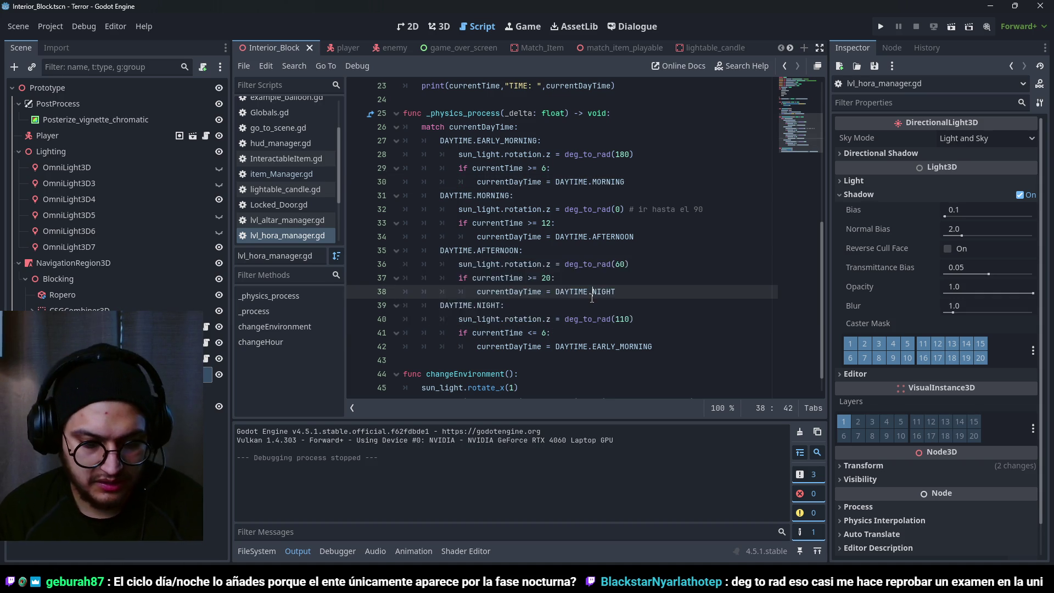
pyautogui.press('F5')
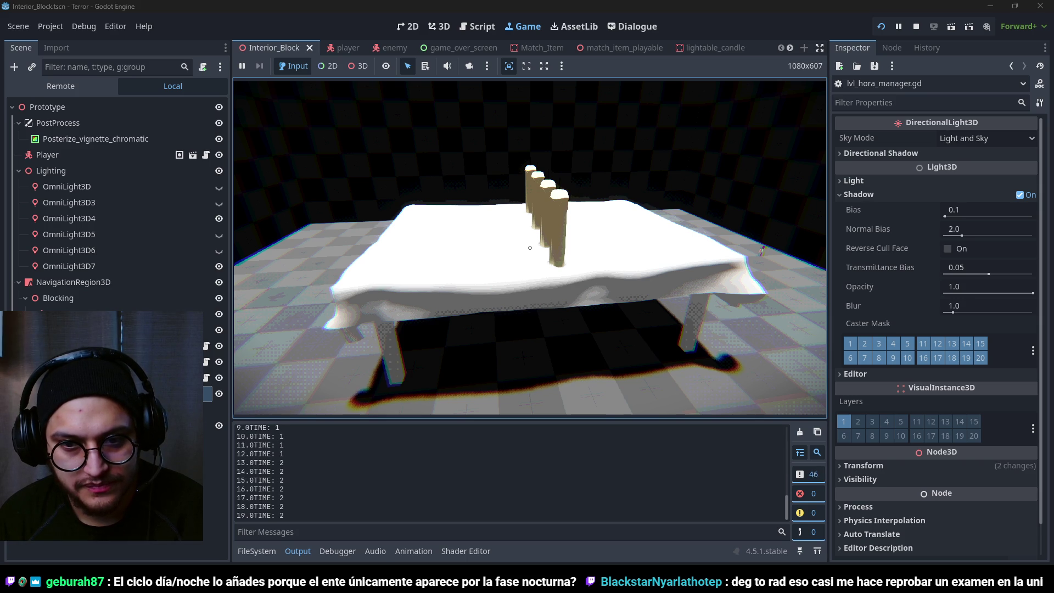
pyautogui.press('F8')
pyautogui.hotkey('ctrl', 's')
pyautogui.click(554, 166)
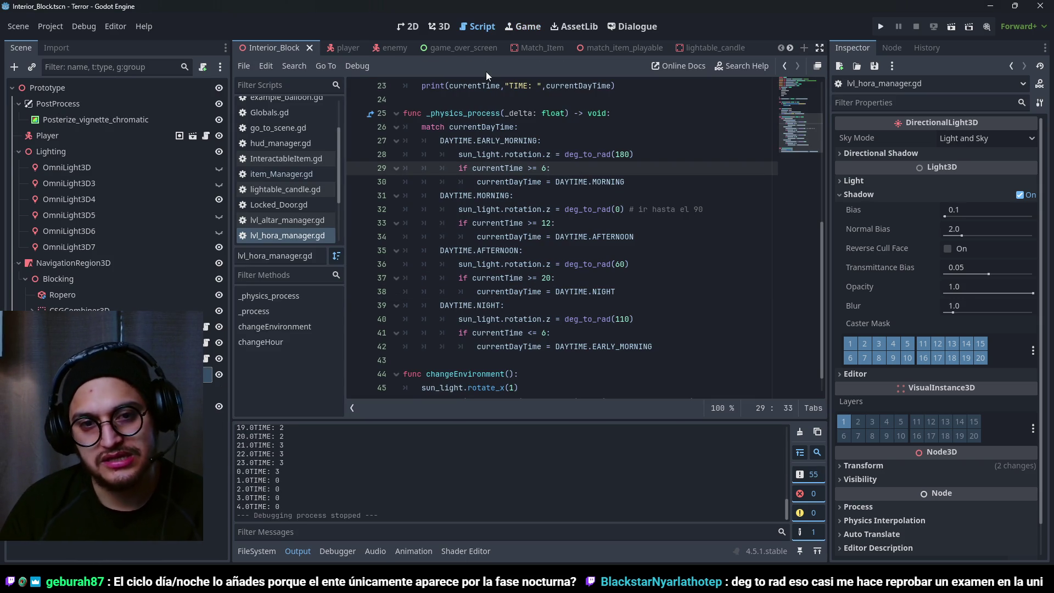
# - Try rotating the DirectionalLight3D in the 3D view, undo it, and return to the script
pyautogui.click(439, 27)
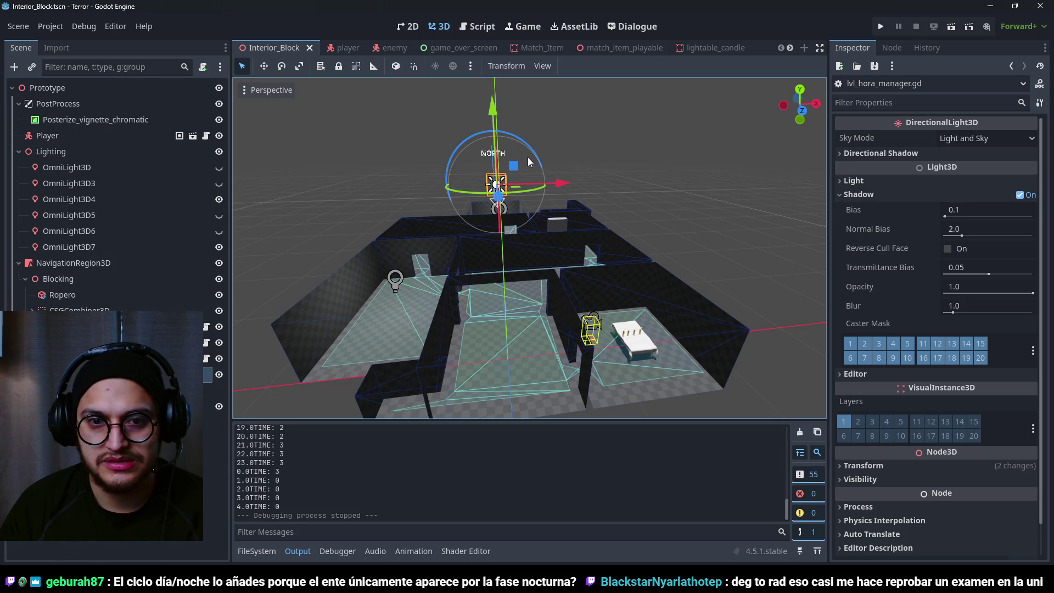
pyautogui.click(396, 65)
pyautogui.scroll(-5, 525, 163)
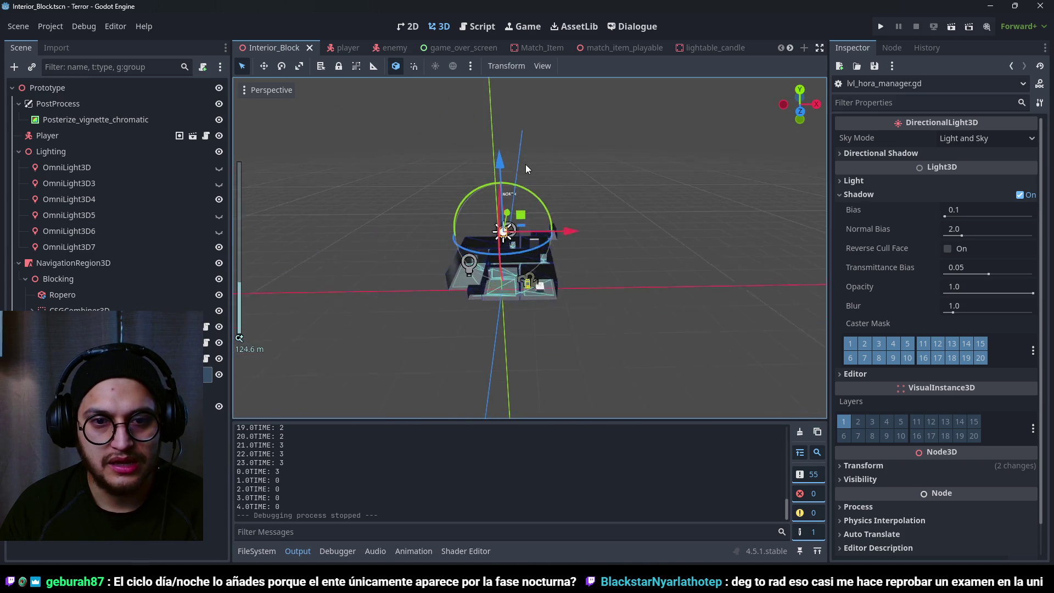
pyautogui.scroll(4, 529, 161)
pyautogui.moveTo(506, 169); pyautogui.dragTo(512, 57)
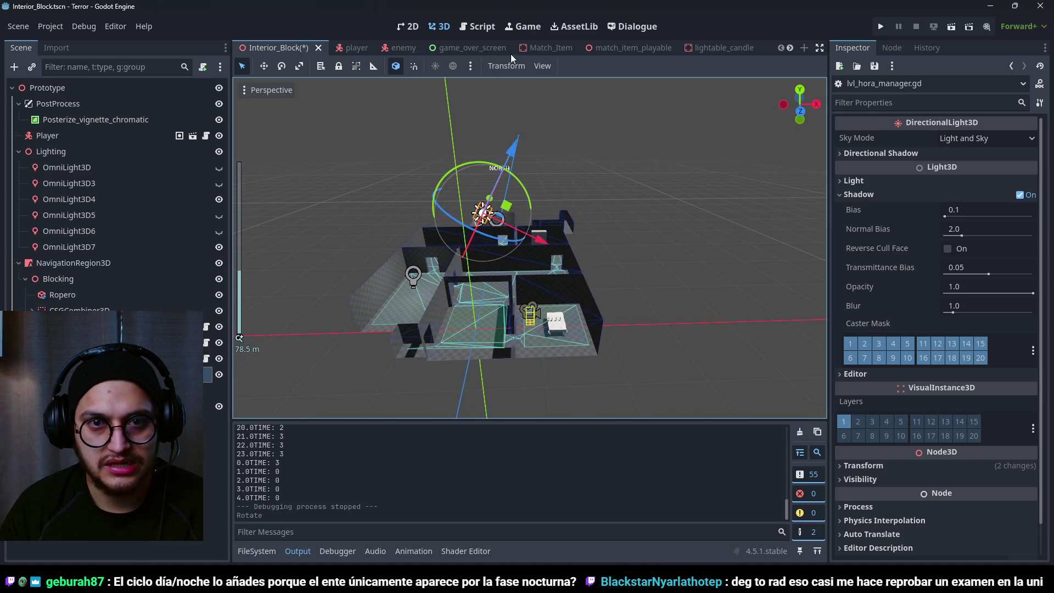
pyautogui.hotkey('ctrl', 'z')
pyautogui.hotkey('ctrl', 'F3')
# - Switch the sun lines on lines 28, 32, 36 and 40 from rotation.z to rotation.y, then test-run the game
pyautogui.click(550, 155)
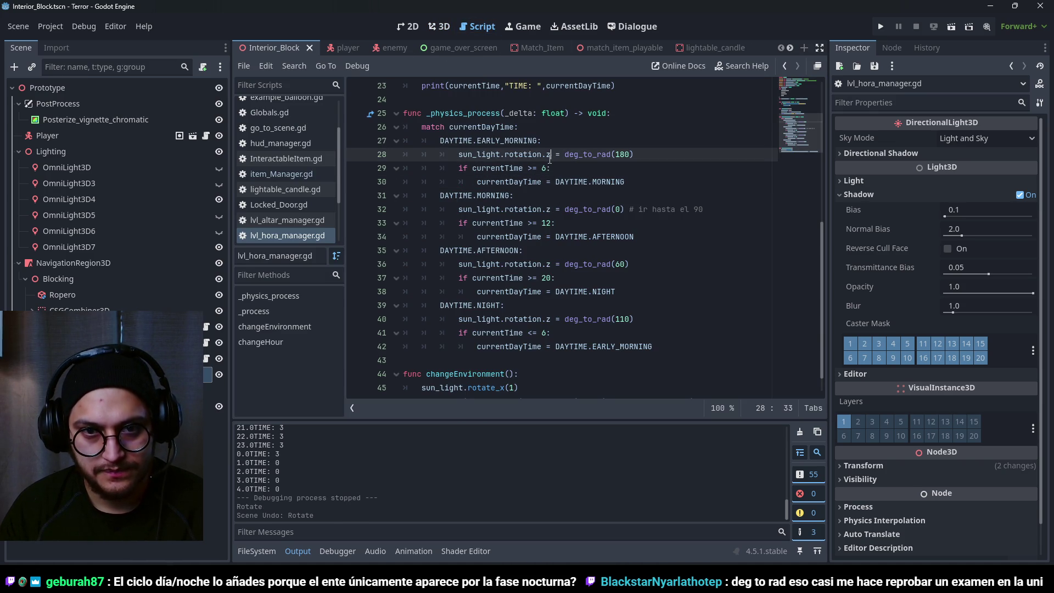
pyautogui.click(552, 211)
pyautogui.press('BackSpace')
pyautogui.write('y')
pyautogui.click(548, 264)
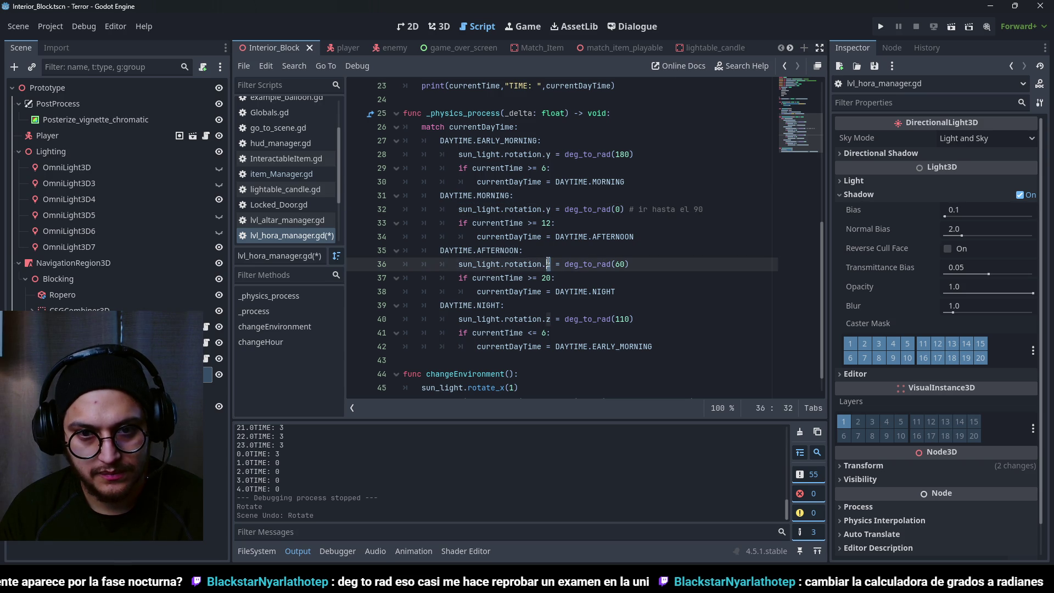
pyautogui.write('y')
pyautogui.click(548, 319)
pyautogui.press('F5')
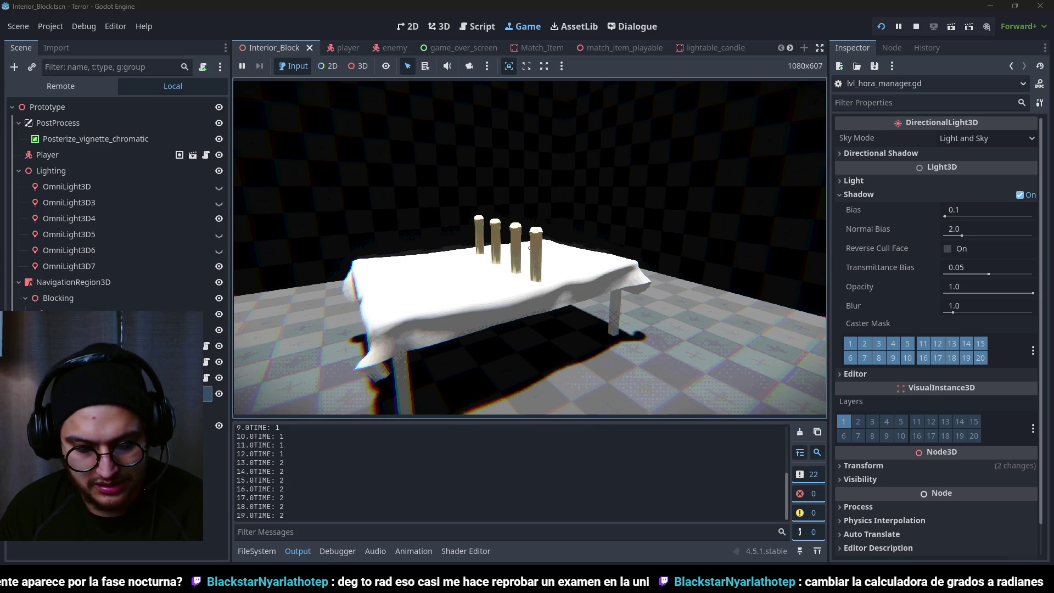
pyautogui.press('F8')
# - Change the early-morning sun rotation on line 28 from rotation.y to rotation.x
pyautogui.click(535, 141)
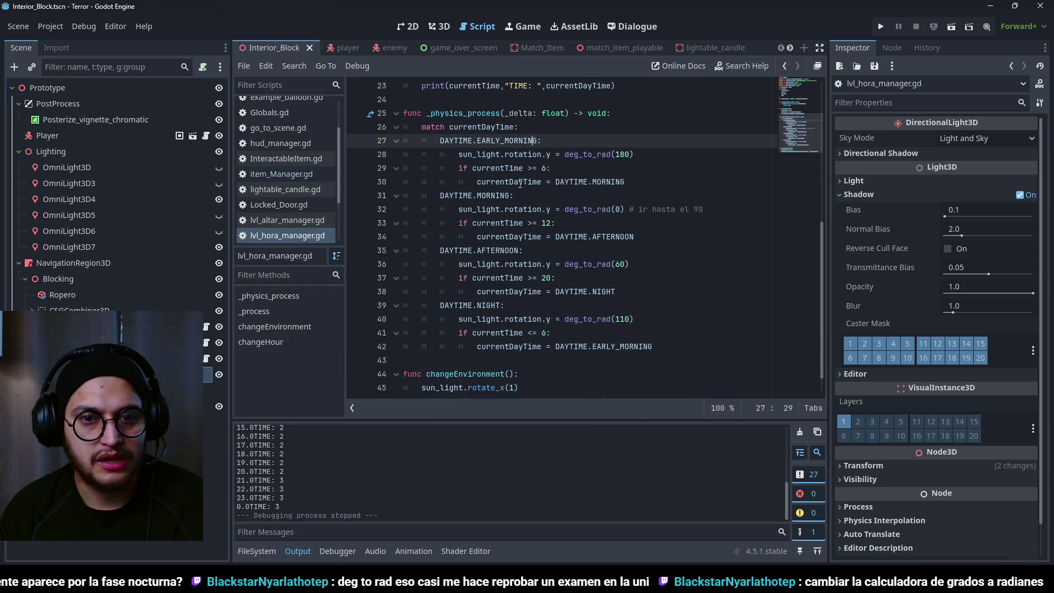
pyautogui.doubleClick(535, 151)
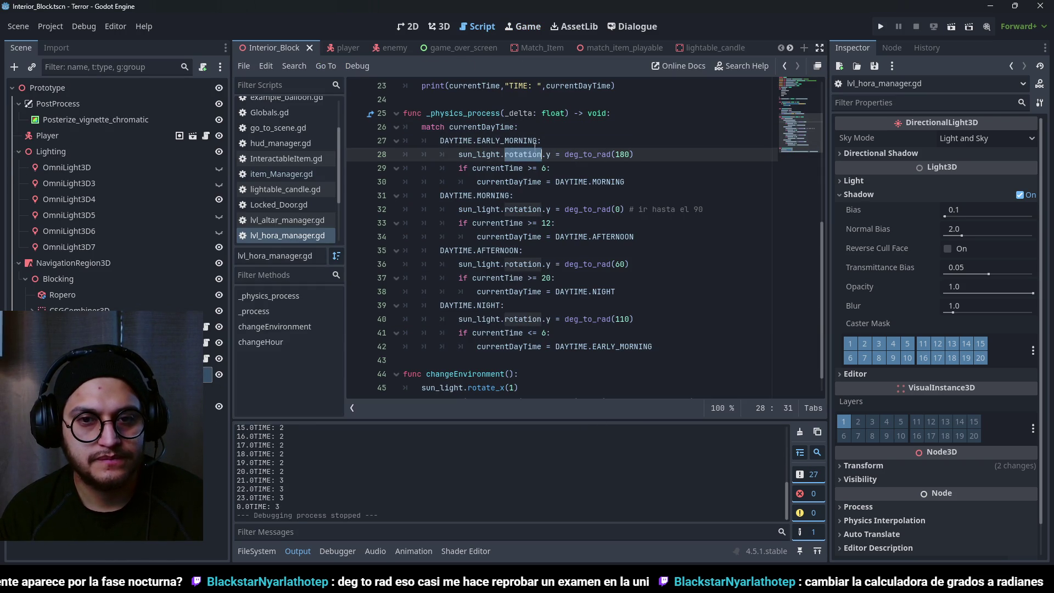
pyautogui.click(498, 155)
pyautogui.doubleClick(506, 154)
pyautogui.doubleClick(524, 154)
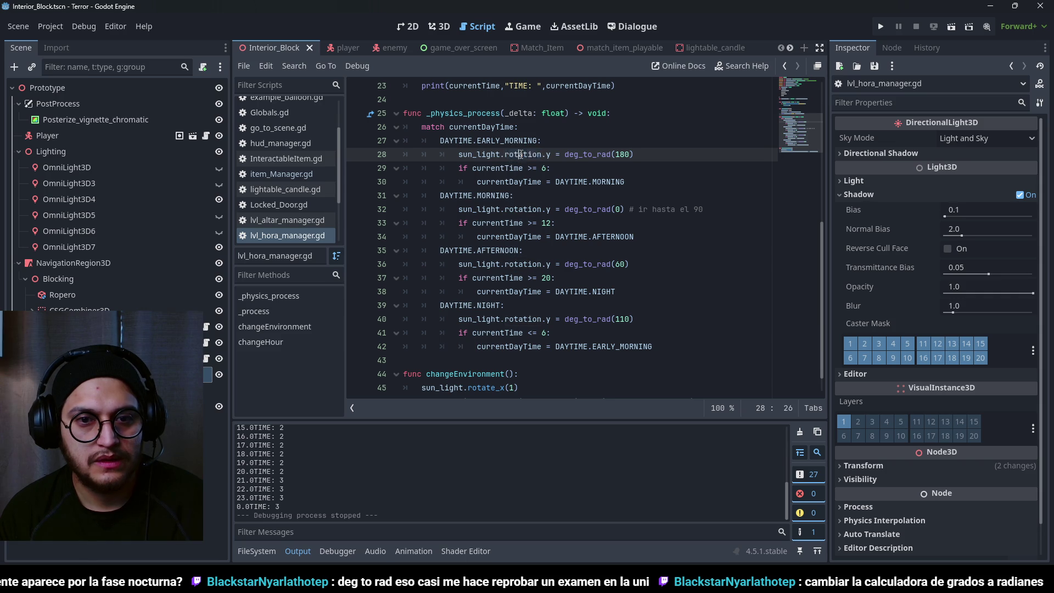
pyautogui.click(550, 156)
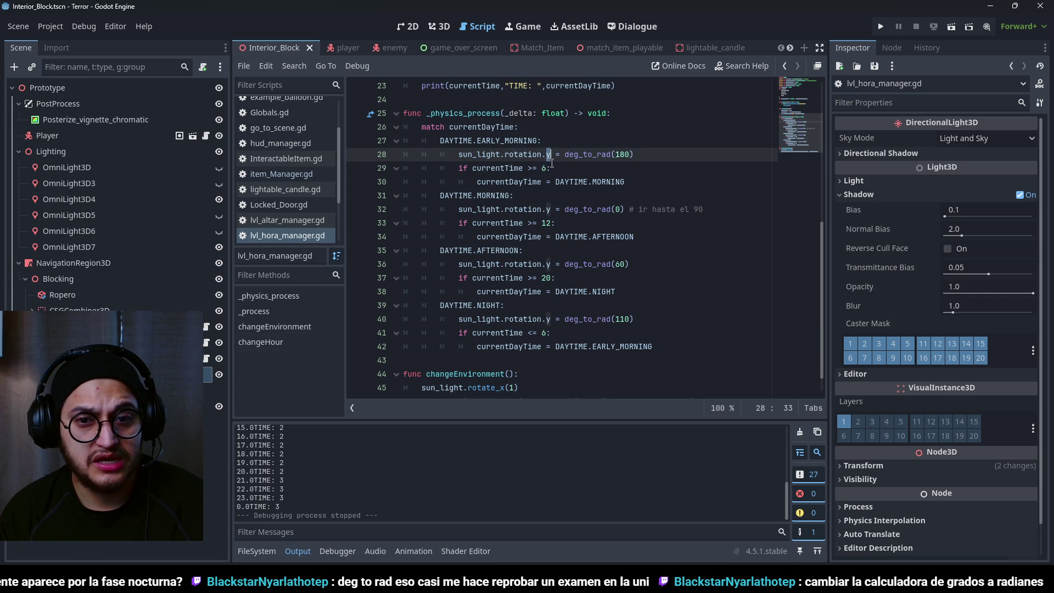
pyautogui.press('BackSpace')
pyautogui.write('x')
# - Change the axis letter to x on lines 32, 36 and 40, then run the game
pyautogui.click(547, 211)
pyautogui.click(549, 211)
pyautogui.press('BackSpace')
pyautogui.write('y')
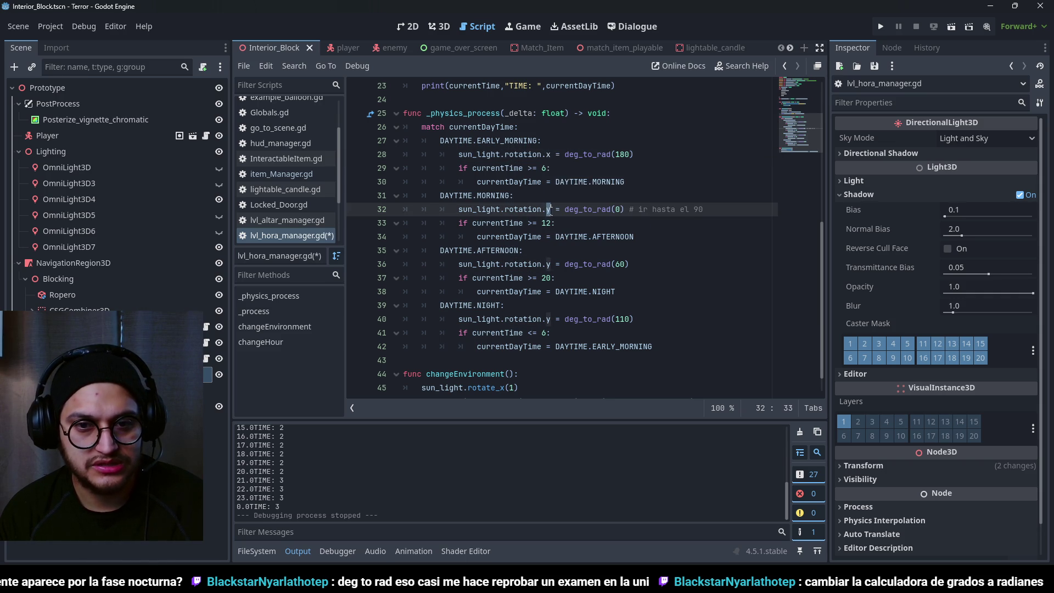
pyautogui.click(548, 264)
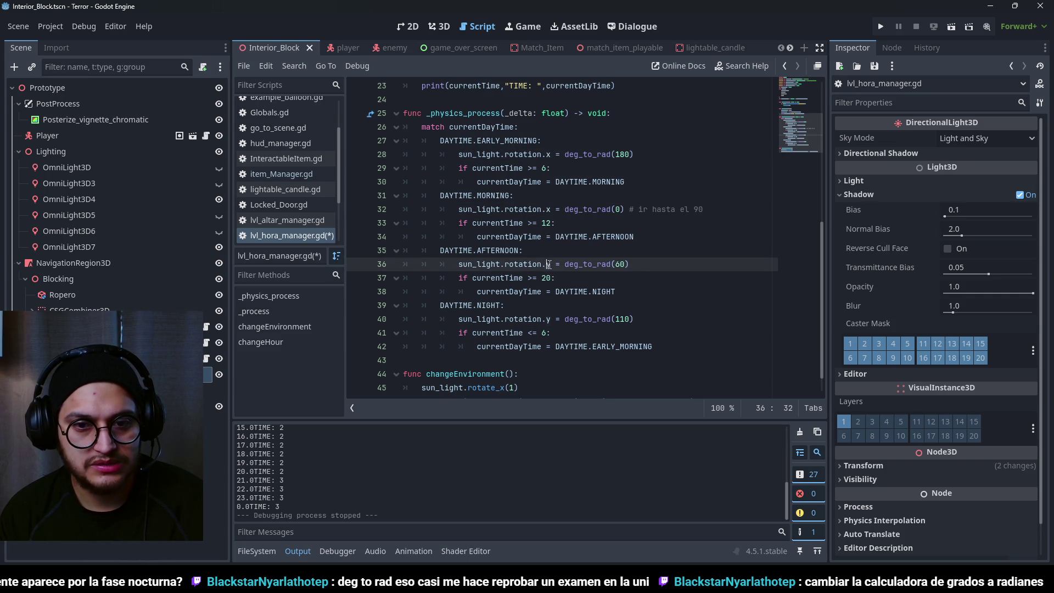
pyautogui.write('x')
pyautogui.click(545, 319)
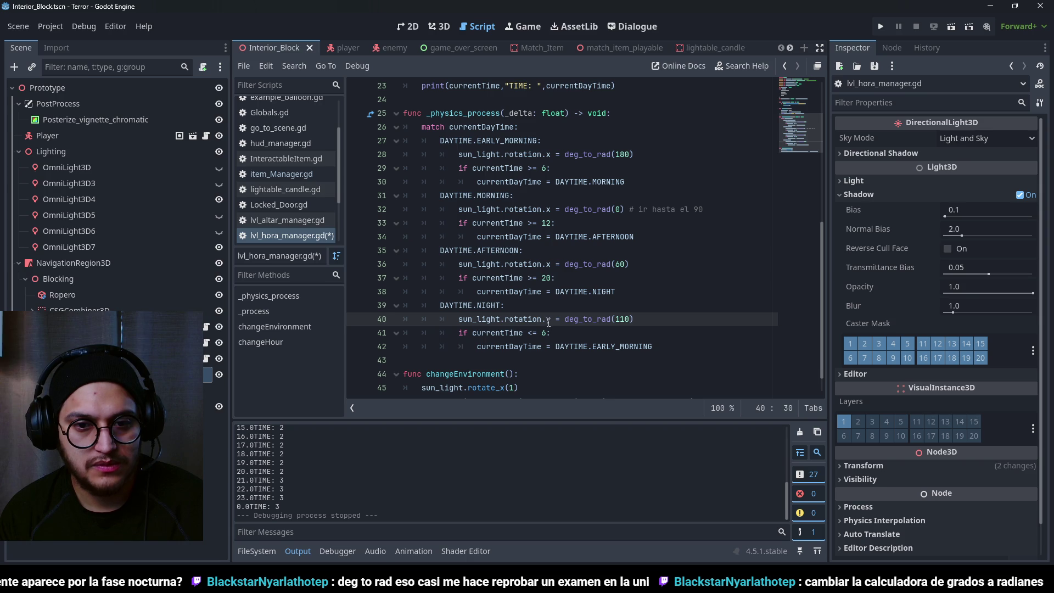
pyautogui.write('x')
pyautogui.press('F5')
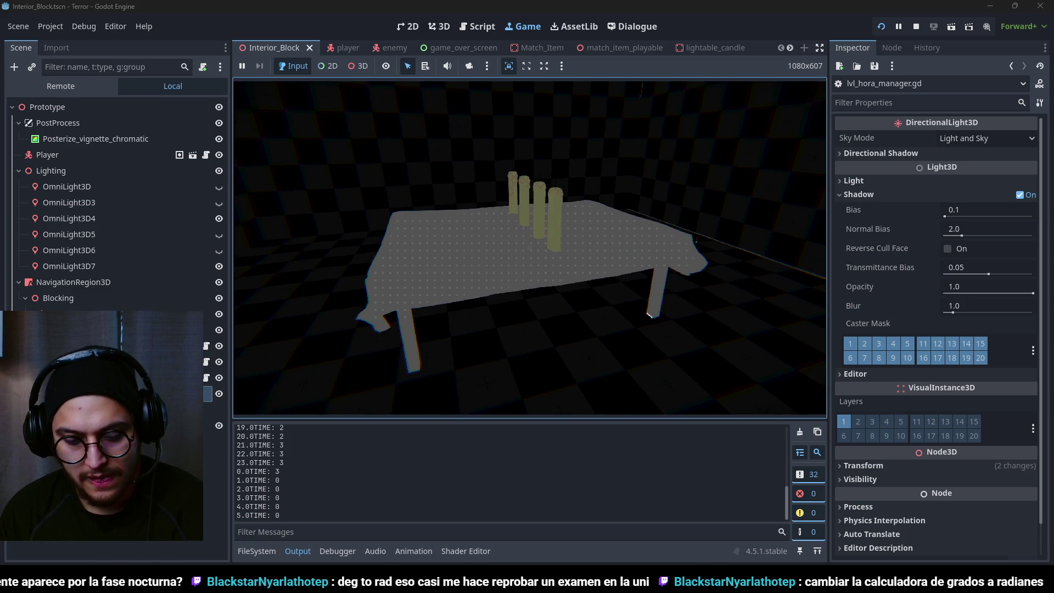
# - Restart the game, watch the hours wrap past 23 to early morning, then stop it
pyautogui.press('F5')
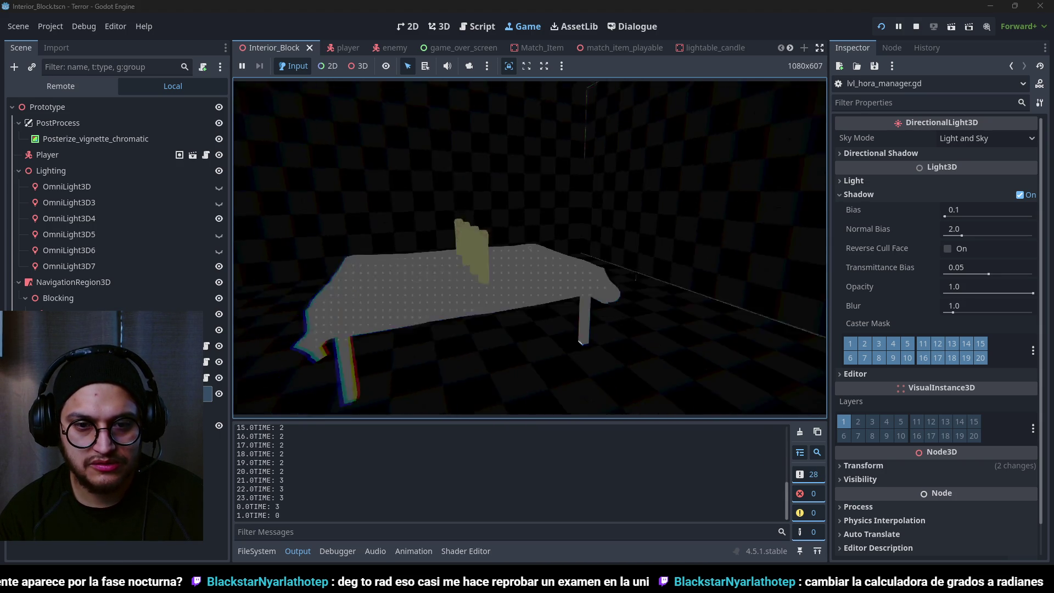
pyautogui.press('F8')
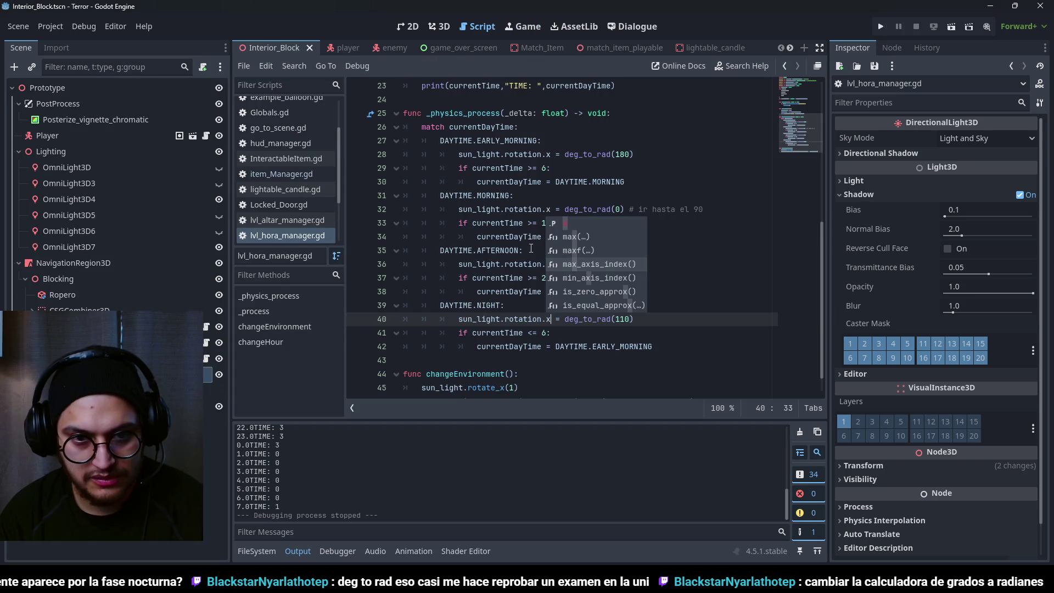
# - Select the MORNING and AFTERNOON phase names on lines 31 and 35 of the script
pyautogui.click(631, 154)
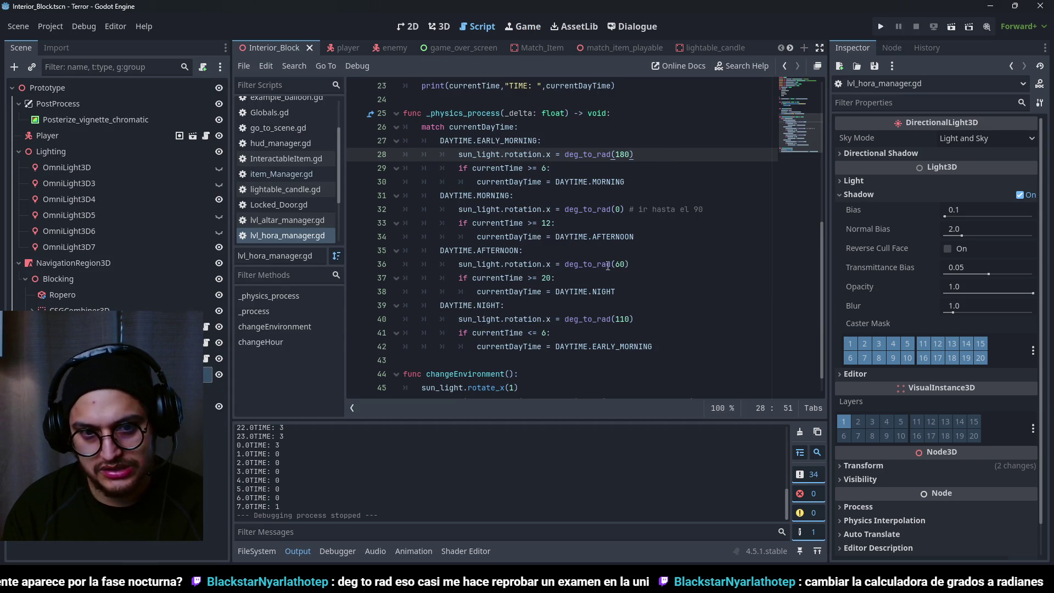
pyautogui.click(517, 250)
pyautogui.doubleClick(497, 195)
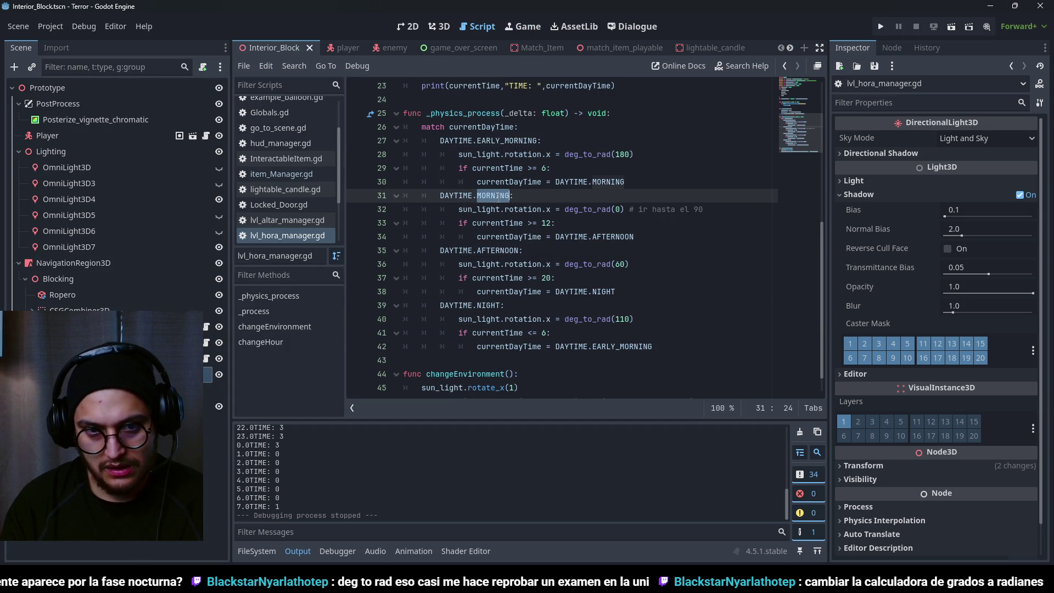
pyautogui.doubleClick(506, 250)
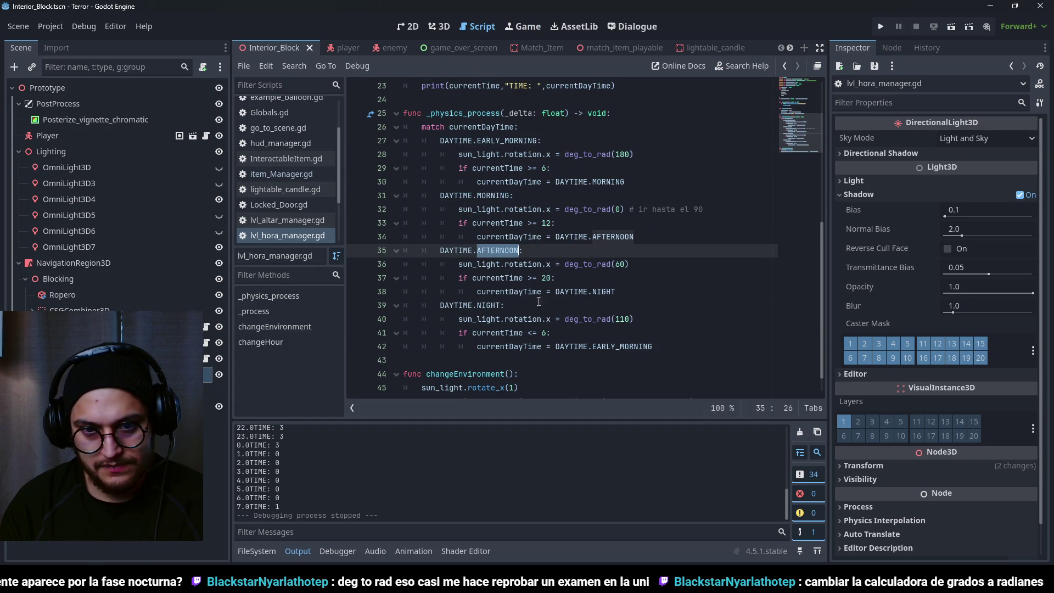
# - In the Interior_Block 3D scene, tilt the DirectionalLight3D sun to a trial angle, then undo it
pyautogui.click(442, 26)
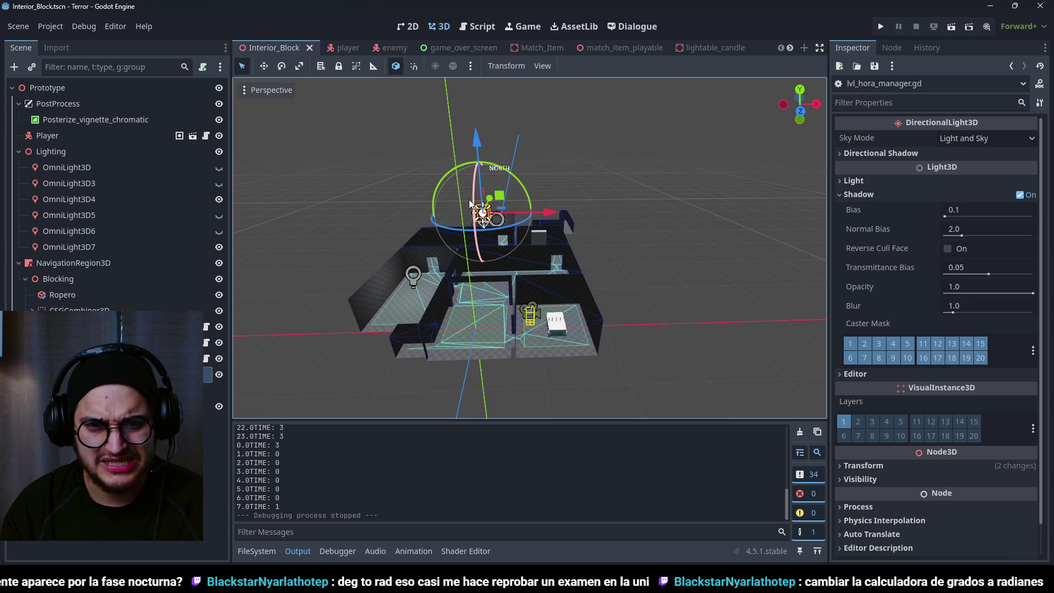
pyautogui.moveTo(472, 204); pyautogui.dragTo(476, 166)
pyautogui.moveTo(490, 124); pyautogui.dragTo(512, 110)
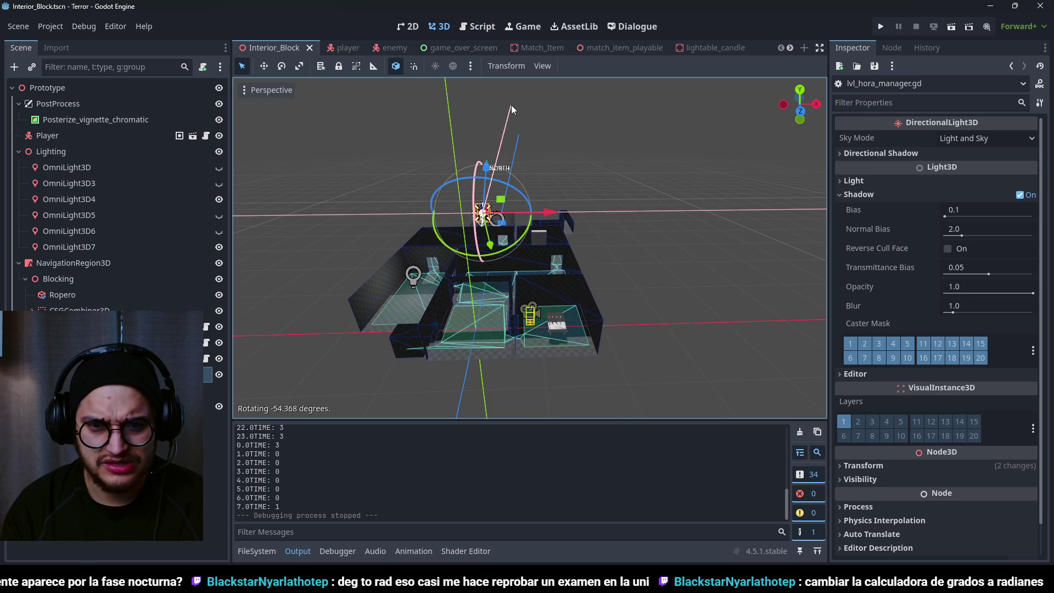
pyautogui.moveTo(489, 157); pyautogui.dragTo(494, 192)
pyautogui.hotkey('ctrl', 'z')
pyautogui.scroll(5, 499, 187)
pyautogui.hotkey('ctrl', 'z')
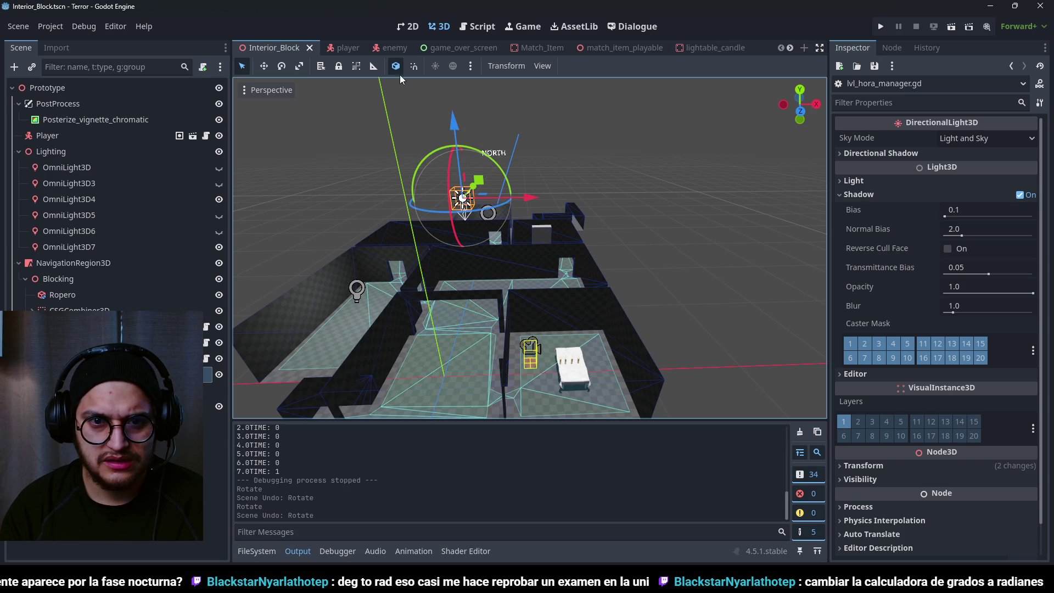
# - Try two more sun light rotations from another view angle, undoing each one
pyautogui.moveTo(455, 144)
pyautogui.mouseDown()
pyautogui.moveTo(483, 100)
pyautogui.moveTo(523, 140)
pyautogui.moveTo(512, 114)
pyautogui.moveTo(472, 147)
pyautogui.moveTo(470, 170)
pyautogui.mouseUp()
pyautogui.hotkey('ctrl', 'z')
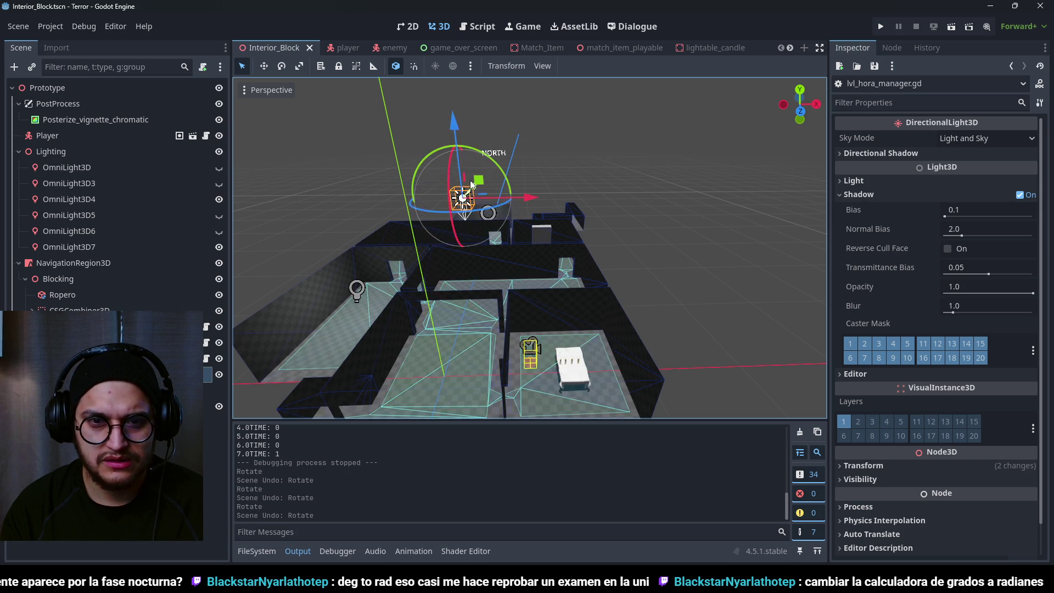
pyautogui.scroll(-5, 466, 185)
pyautogui.moveTo(571, 190)
pyautogui.mouseDown()
pyautogui.moveTo(545, 192)
pyautogui.moveTo(595, 197)
pyautogui.moveTo(532, 198)
pyautogui.moveTo(633, 217)
pyautogui.mouseUp()
pyautogui.scroll(3, 535, 204)
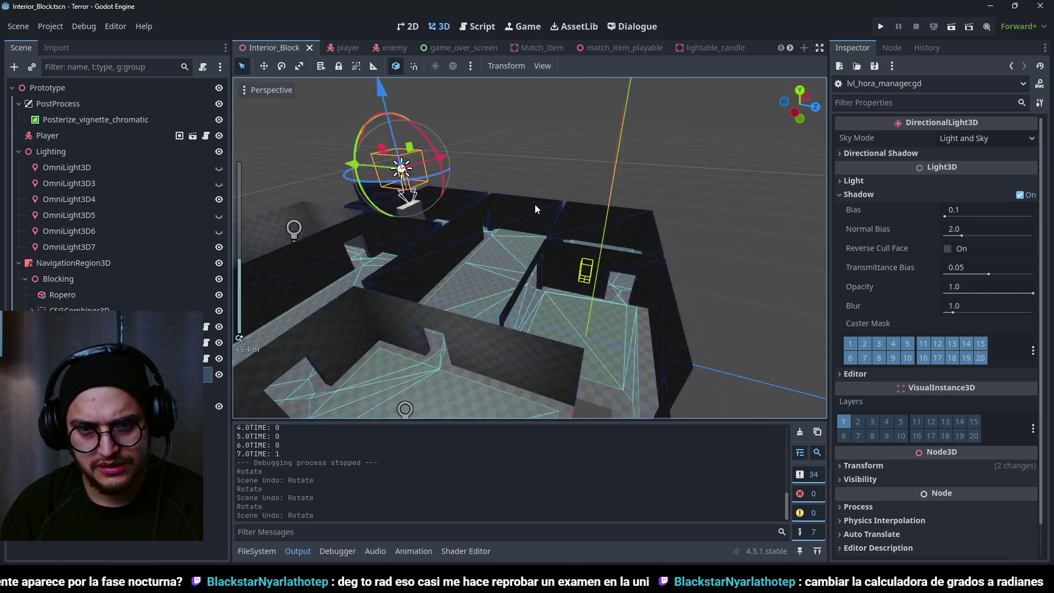
pyautogui.moveTo(446, 159)
pyautogui.mouseDown()
pyautogui.moveTo(449, 168)
pyautogui.moveTo(440, 146)
pyautogui.moveTo(459, 216)
pyautogui.mouseUp()
pyautogui.hotkey('ctrl', 'z')
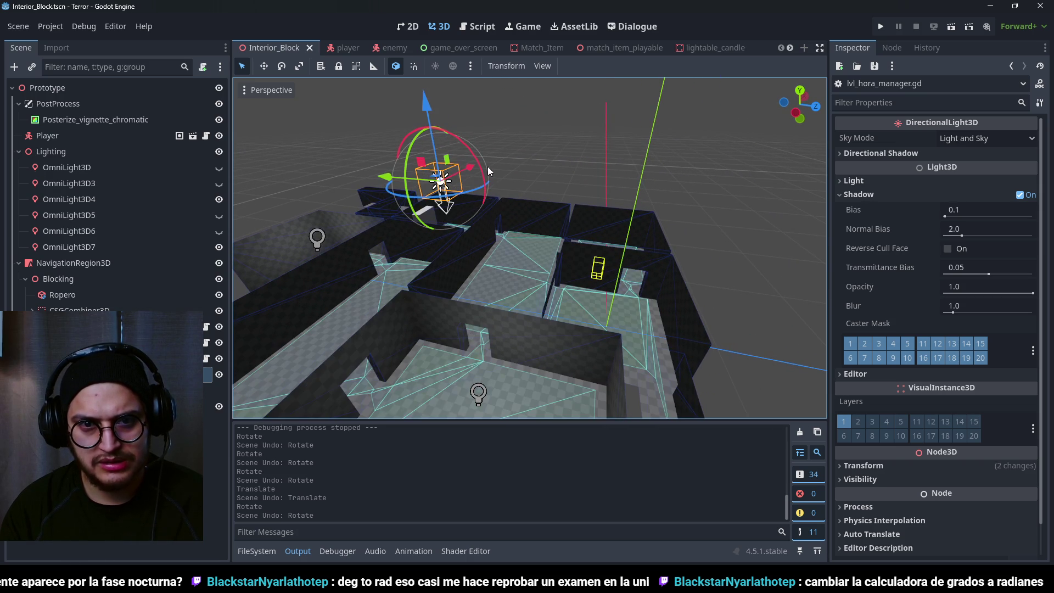